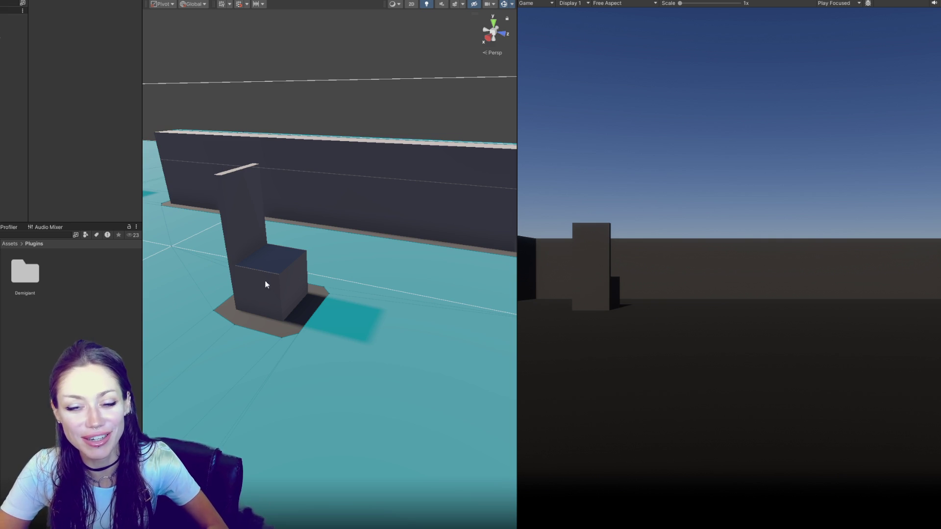
Pull back to view the whole arena, start the scene, and select the chair as the NPC approaches
mouse_move(183, 309)
left_mouse_down()
mouse_move(353, 265)
mouse_move(402, 269)
mouse_move(403, 240)
mouse_move(392, 265)
left_mouse_up()
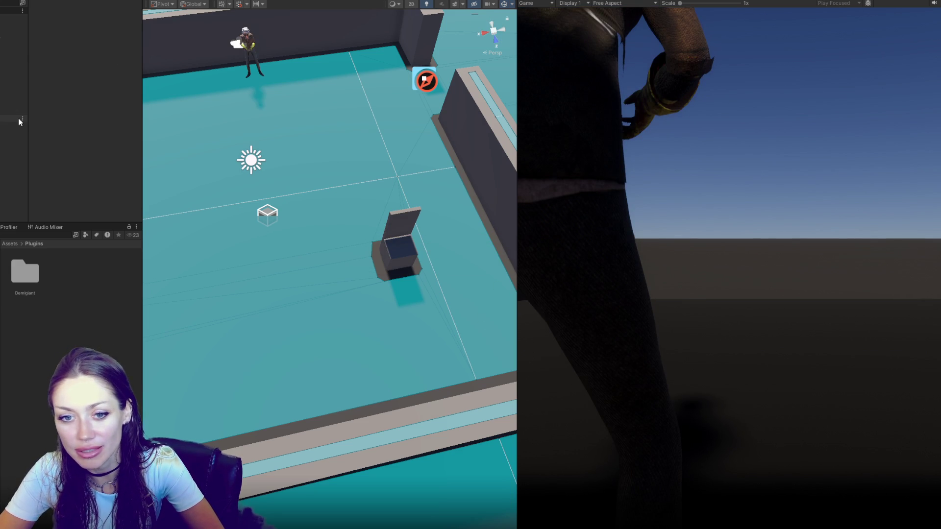
key("w")
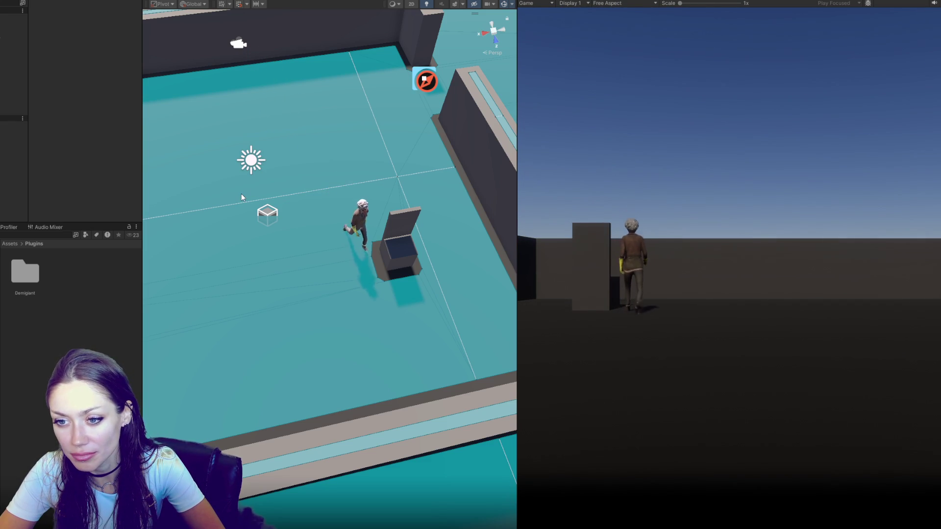
left_click(410, 253)
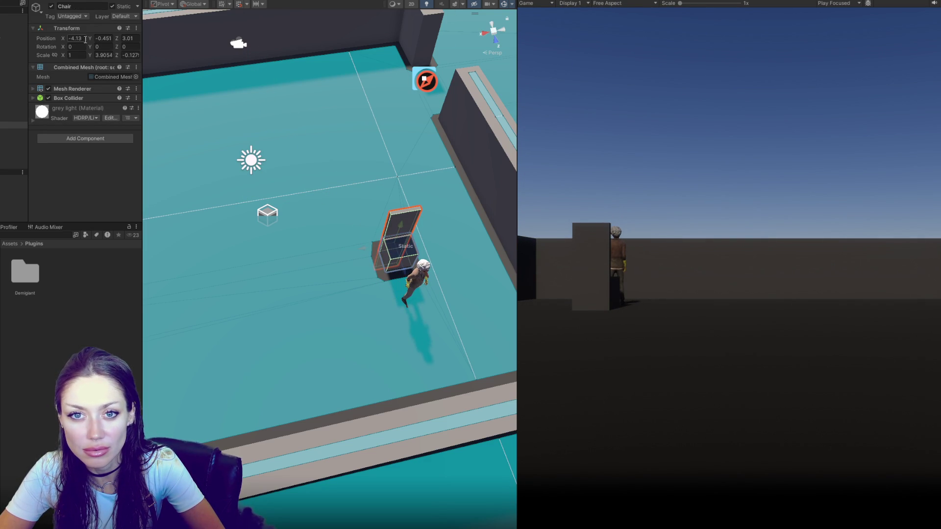
Nudge the chair along X, select the right-hand wall, exit Play mode, and reselect the chair
left_click_drag(63, 38, 121, 39)
left_click(122, 36)
type("3.99")
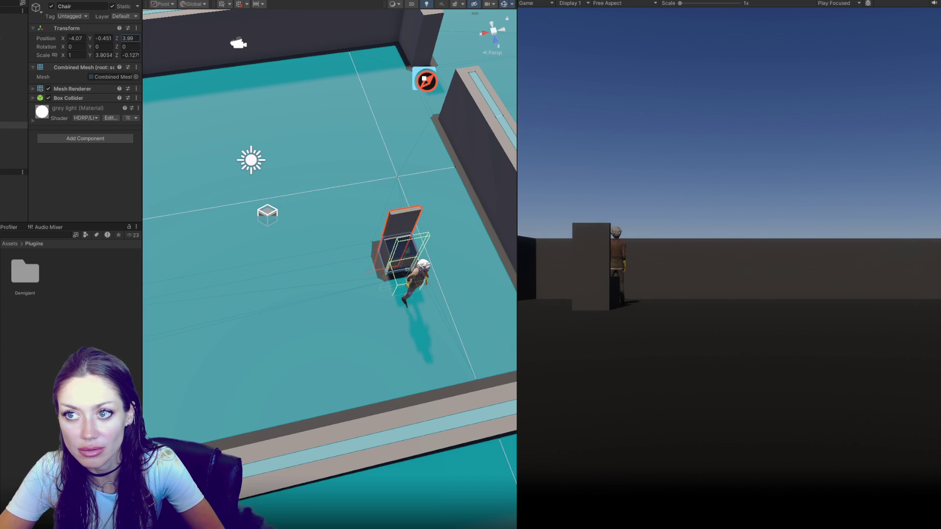
left_click(450, 98)
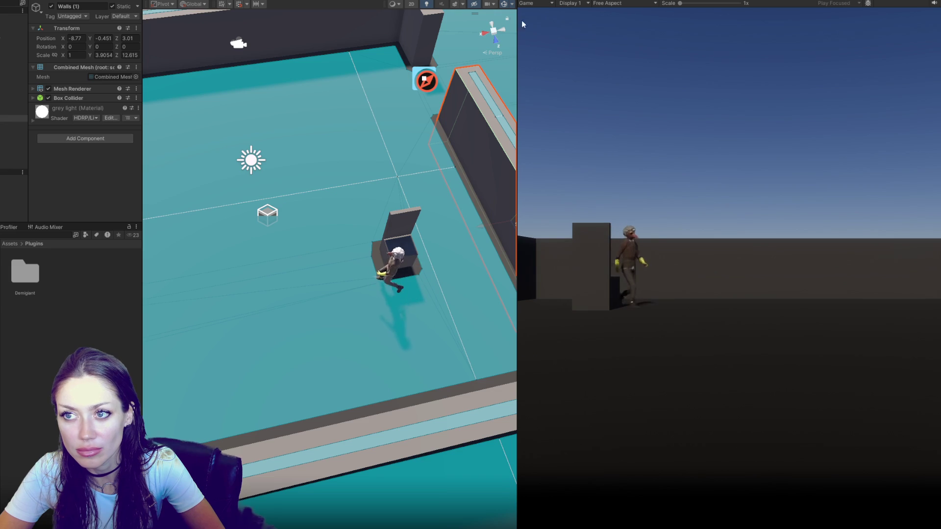
key("ctrl+p")
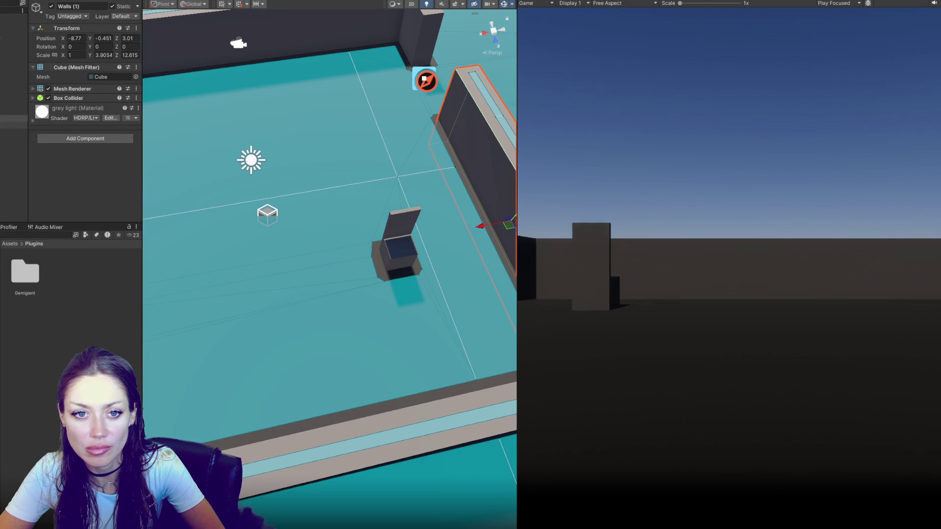
left_click(380, 256)
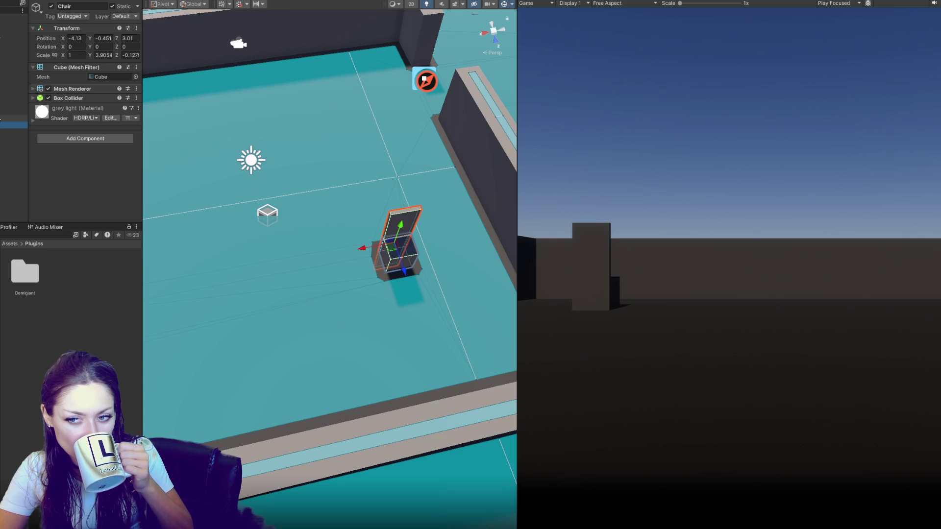
Select the chair and switch off its existing Box Collider
left_click(14, 131)
key("Up")
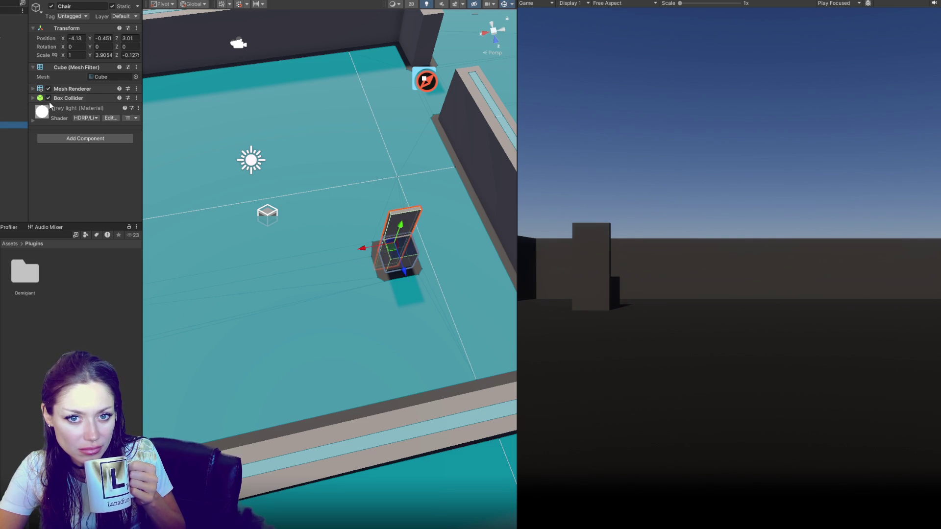
left_click(58, 98)
left_click(94, 109)
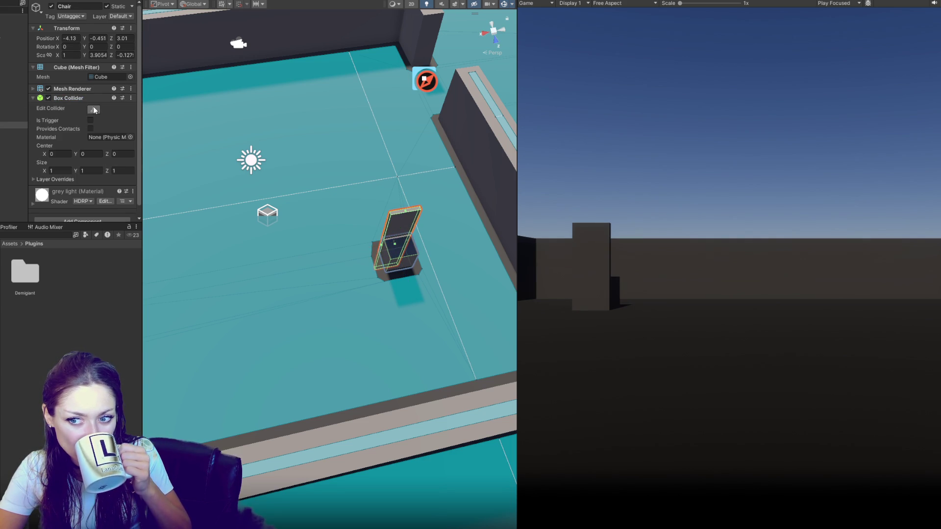
left_click(69, 98)
left_click(48, 99)
Create an empty GameObject and arrange it with the Chair in the Hierarchy
right_click(16, 124)
left_click(46, 250)
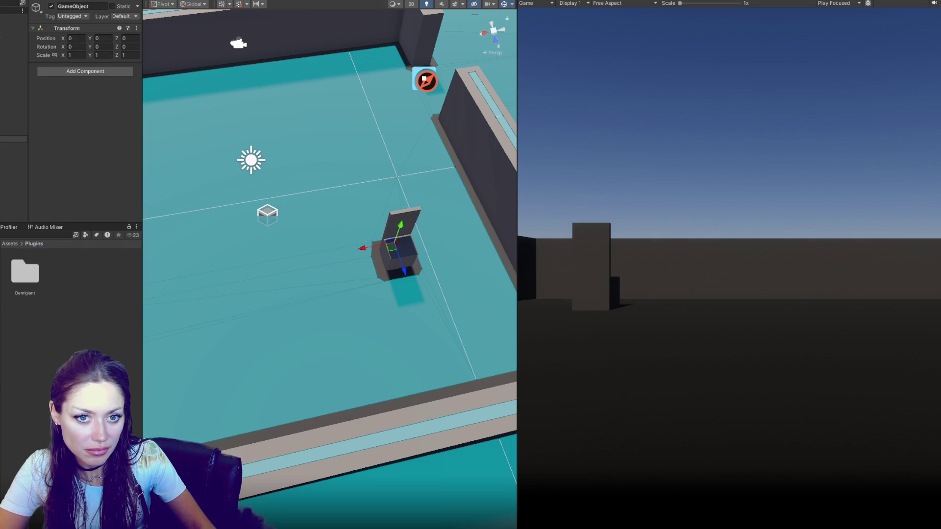
left_click(13, 132)
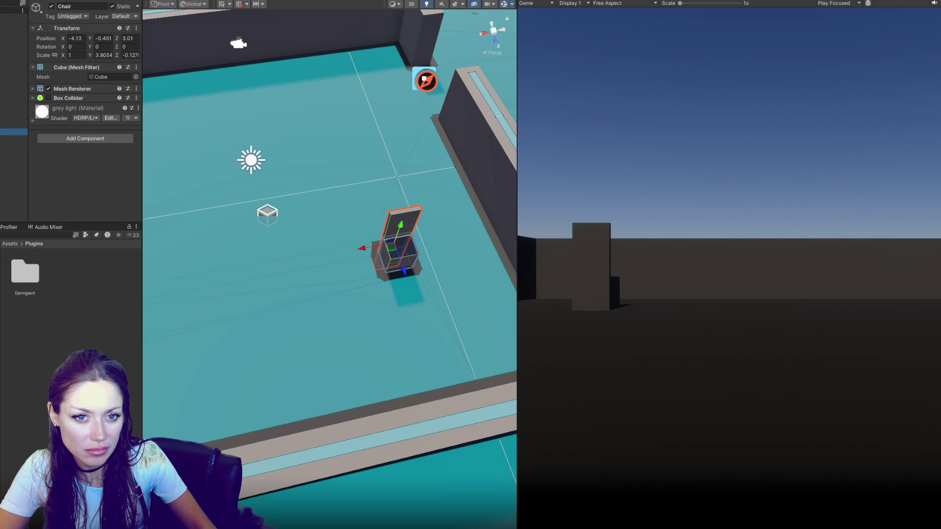
left_click(14, 139)
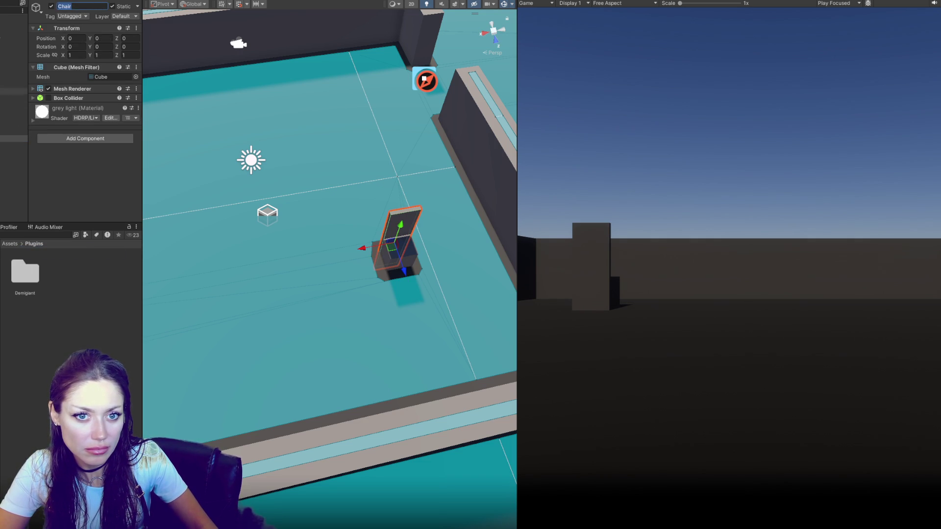
left_click(14, 132)
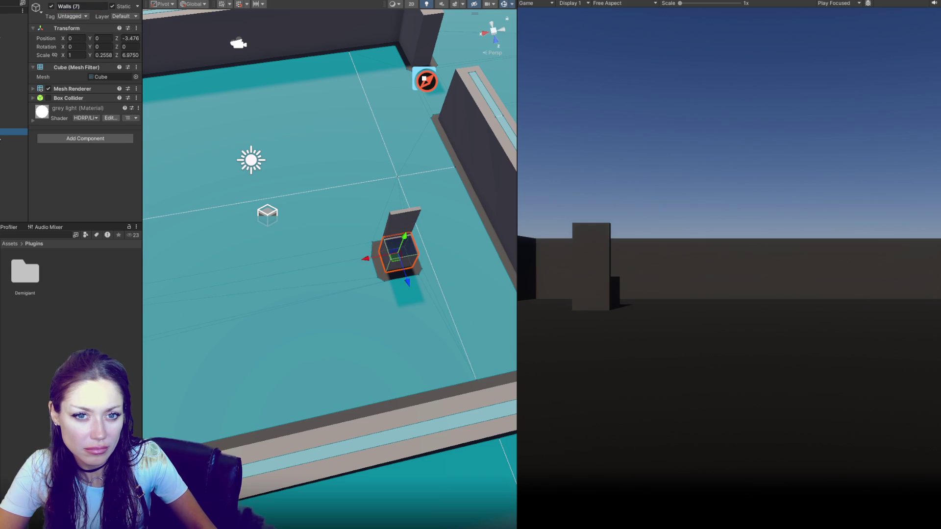
left_click(399, 240)
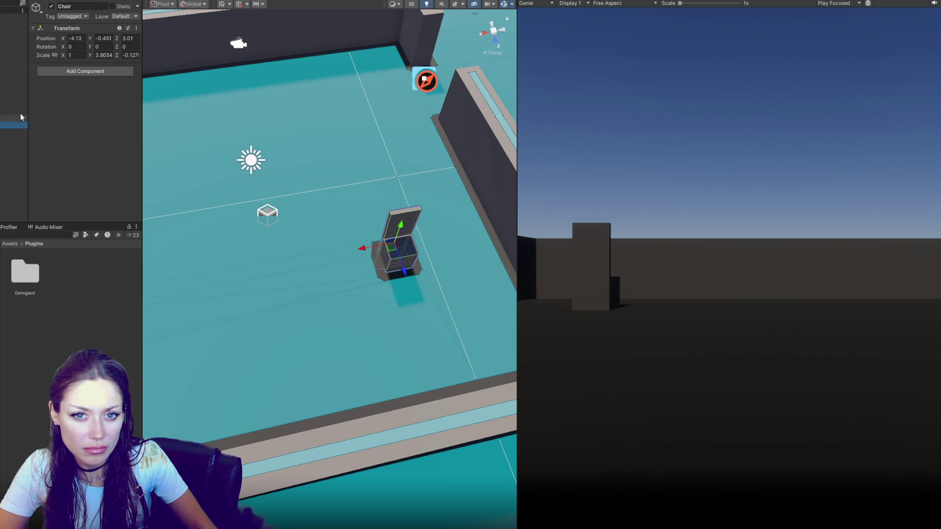
left_click(73, 68)
Add a Box Collider to the Chair and frame the chair for editing its bounds
type("box collider")
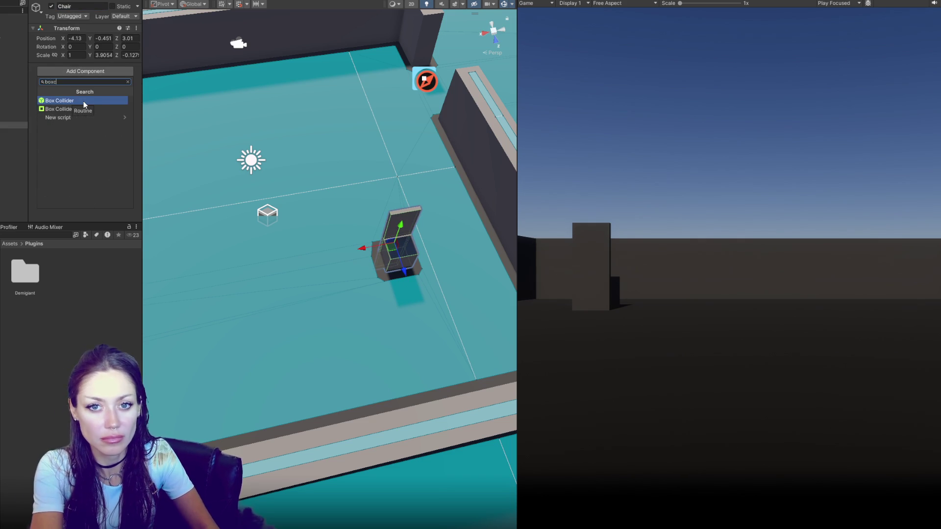
key("Return")
key("f")
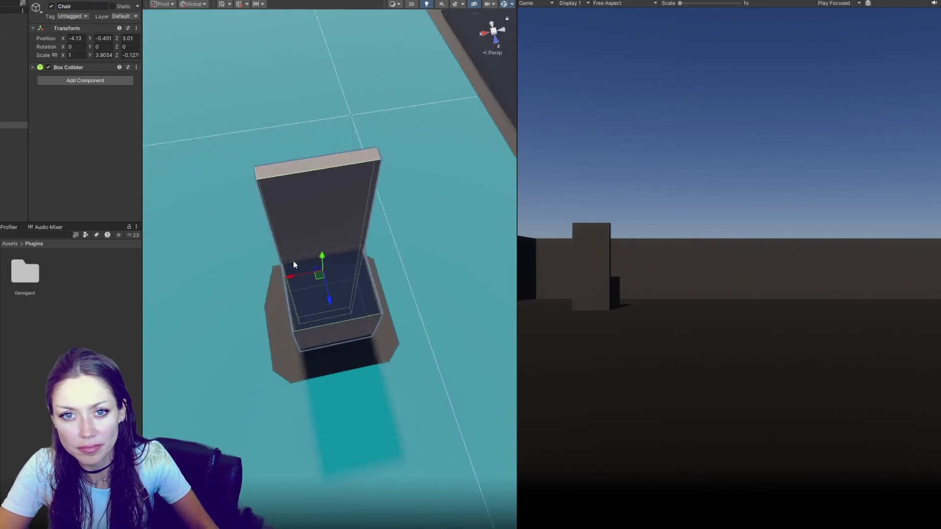
left_click(114, 67)
left_click_drag(301, 220, 347, 231)
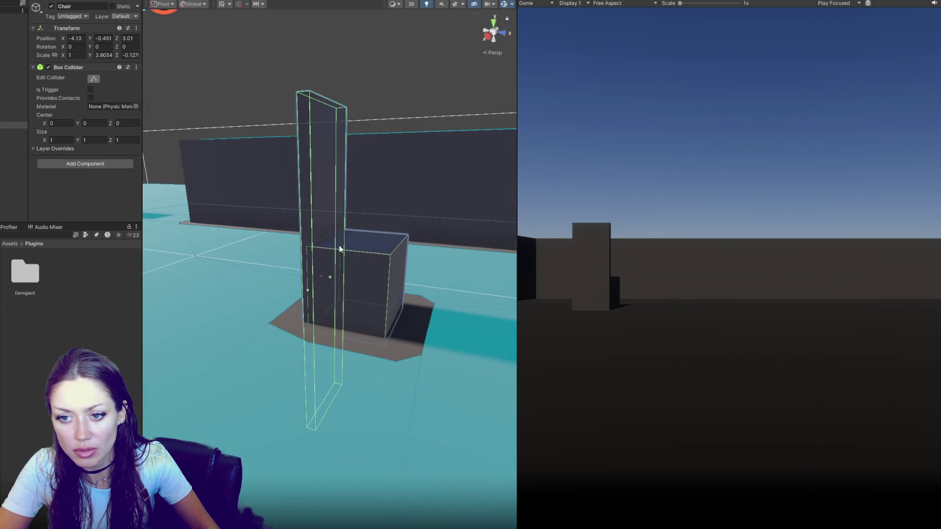
Shrink the collider to the seat (size X 0.725, Y 0.182) and mark the chair Static
left_click_drag(330, 278, 389, 282)
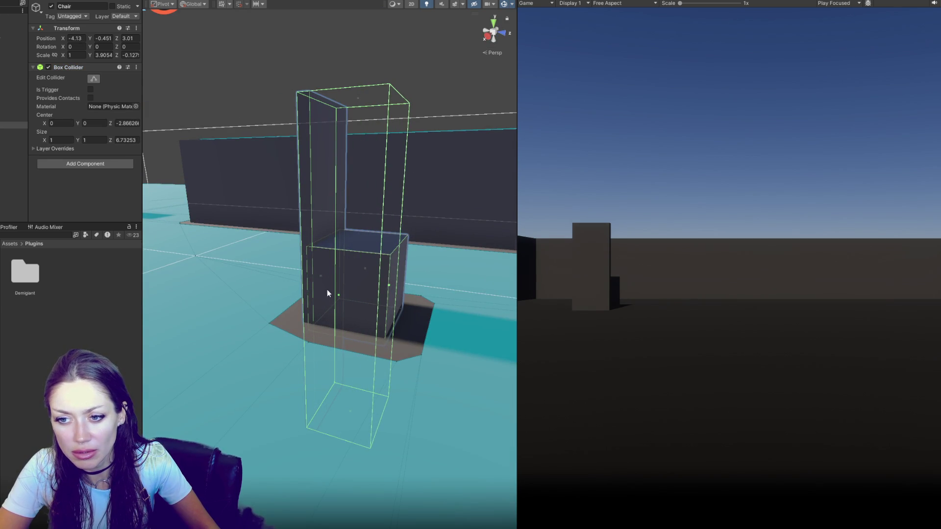
left_click_drag(321, 279, 359, 269)
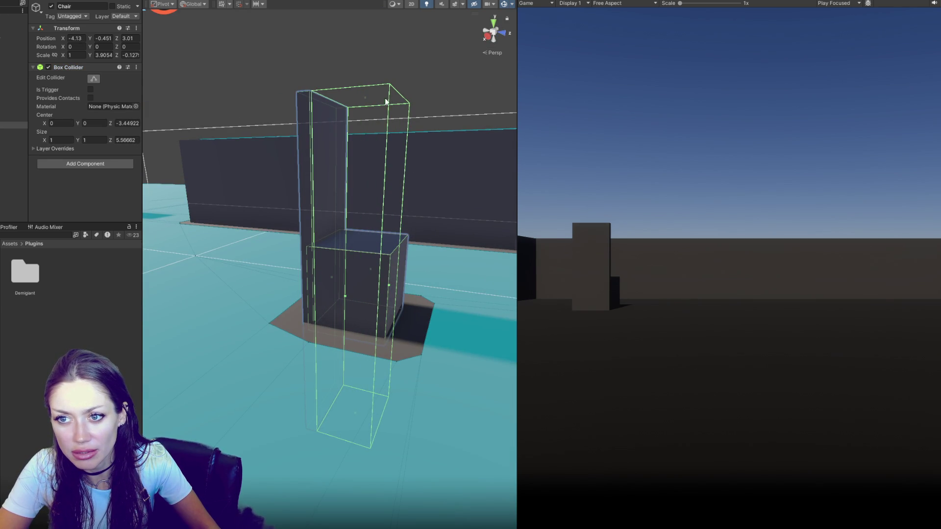
left_click_drag(363, 98, 368, 256)
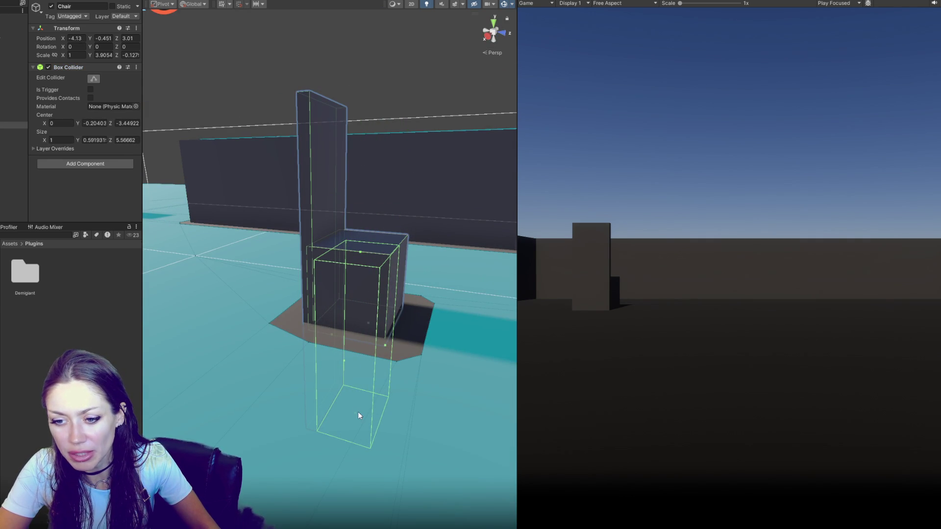
mouse_move(354, 414)
left_mouse_down()
mouse_move(367, 310)
mouse_move(278, 275)
mouse_move(289, 278)
left_mouse_up()
left_click_drag(368, 281, 358, 282)
mouse_move(289, 283)
left_mouse_down()
mouse_move(470, 336)
mouse_move(334, 343)
left_mouse_up()
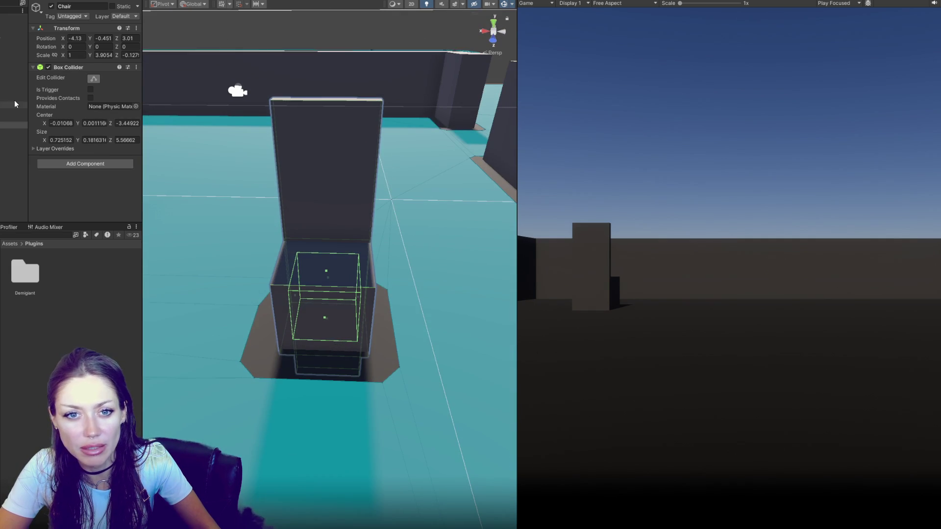
left_click(424, 272)
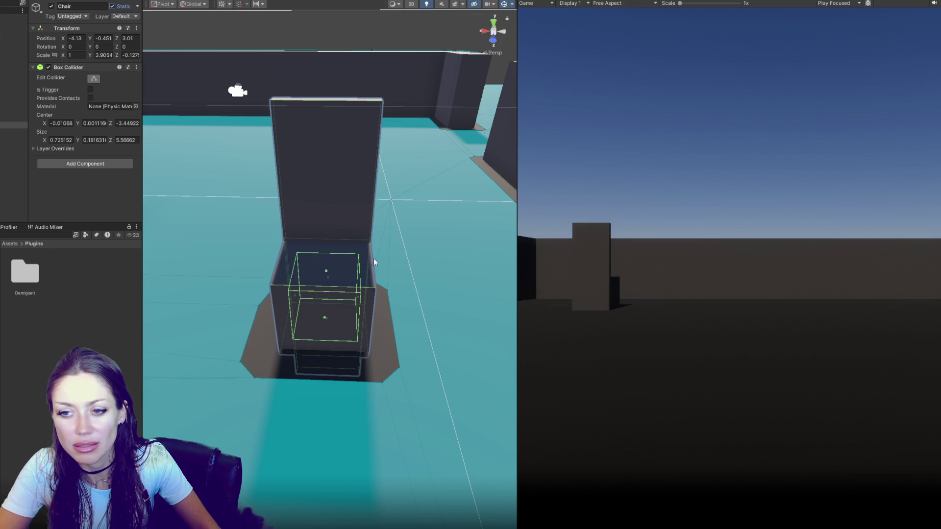
Select the chair and orbit the Scene view around it
key("Down")
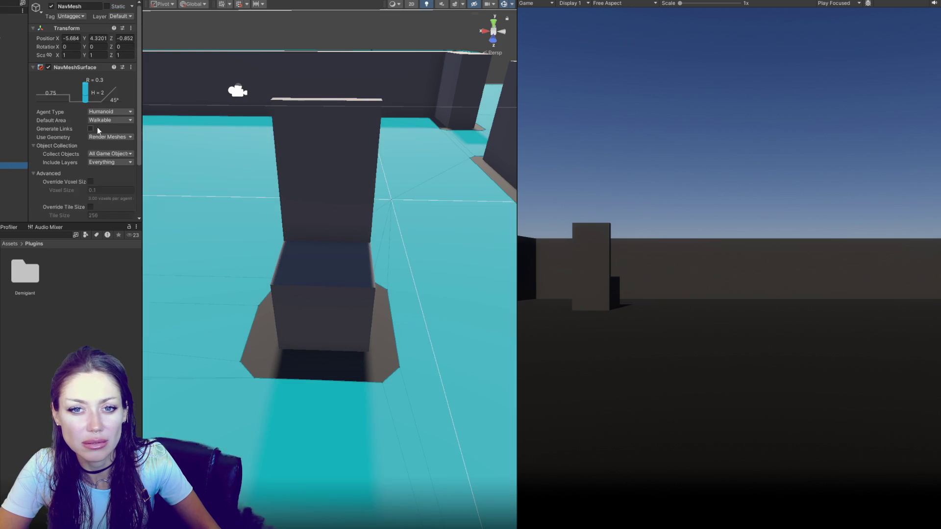
scroll(91, 135, "down", 3)
left_click(271, 187)
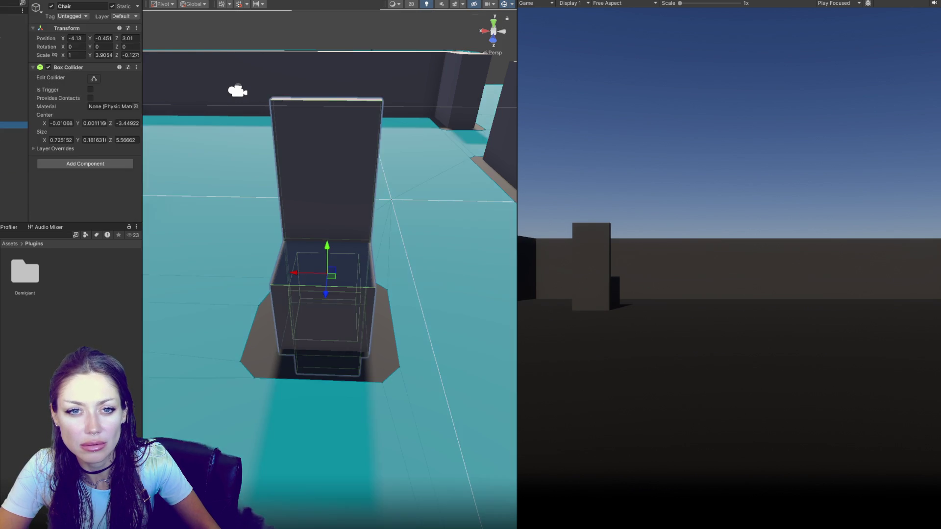
left_click_drag(271, 186, 314, 191)
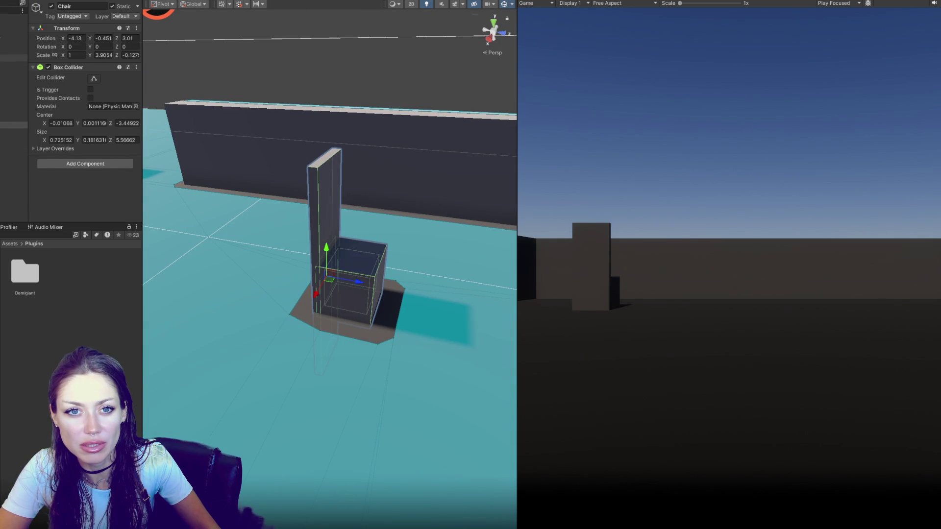
Slide the POI 2 marker onto the chair seat, then show the NavMesh Surface settings
left_click(14, 51)
left_click(14, 57)
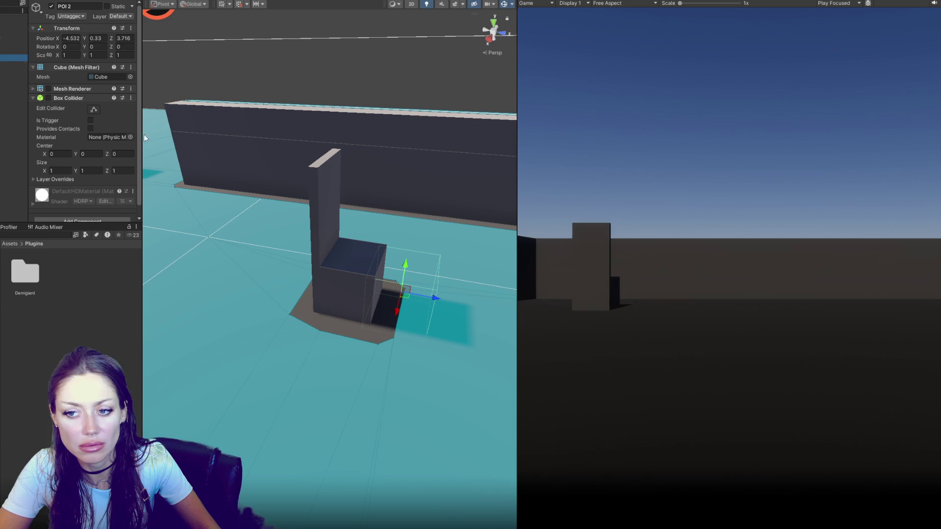
mouse_move(433, 302)
left_mouse_down()
mouse_move(392, 292)
mouse_move(379, 278)
left_mouse_up()
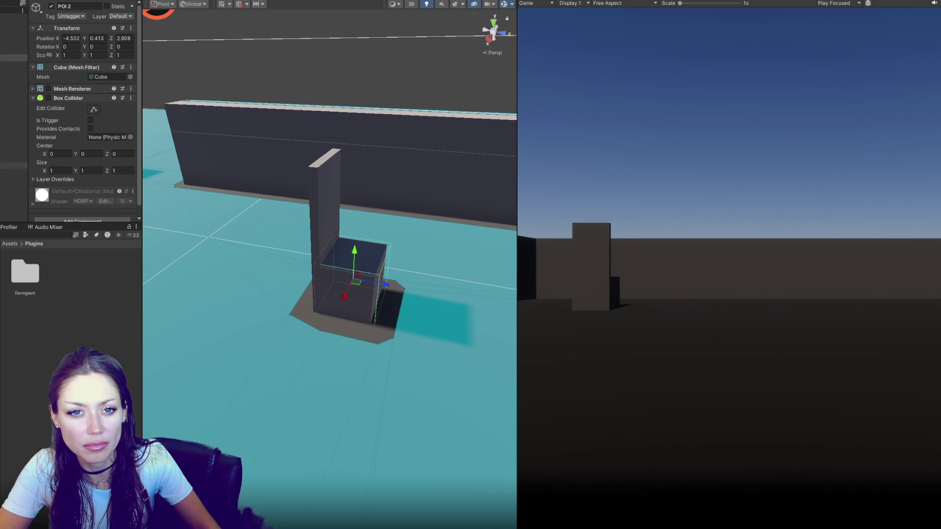
left_click(14, 165)
scroll(113, 173, "down", 5)
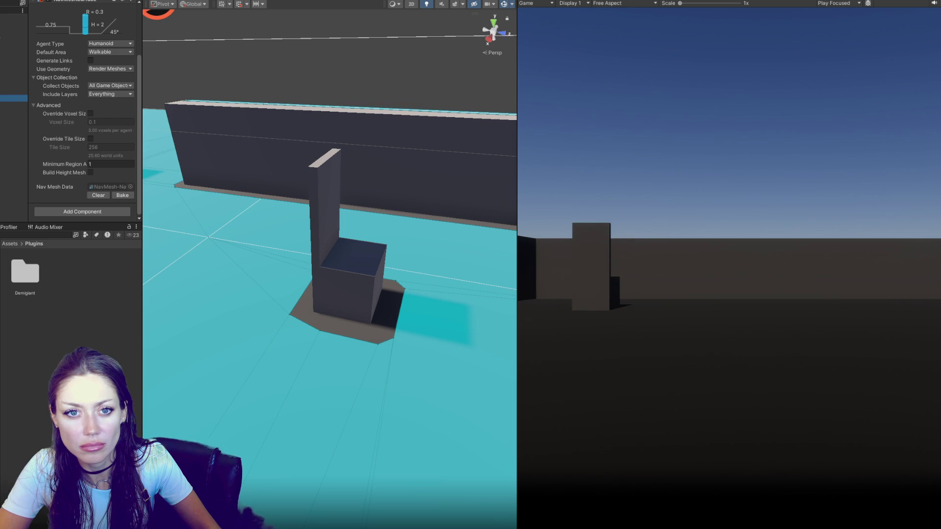
Clear the existing NavMesh and bake it again
left_click(14, 98)
double_click(6, 153)
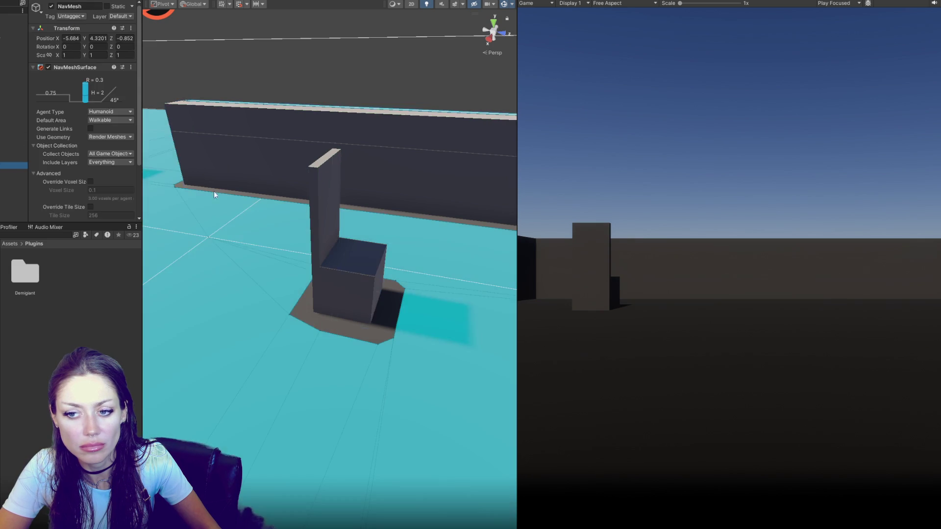
scroll(106, 162, "down", 3)
left_click(103, 194)
left_click(120, 194)
Shrink the depth of the chair seat's collider
double_click(14, 139)
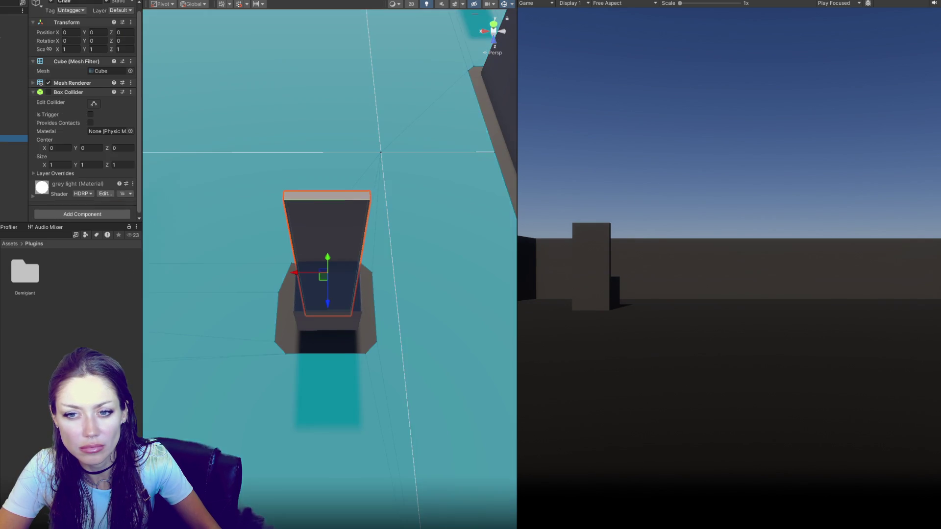
left_click(13, 125)
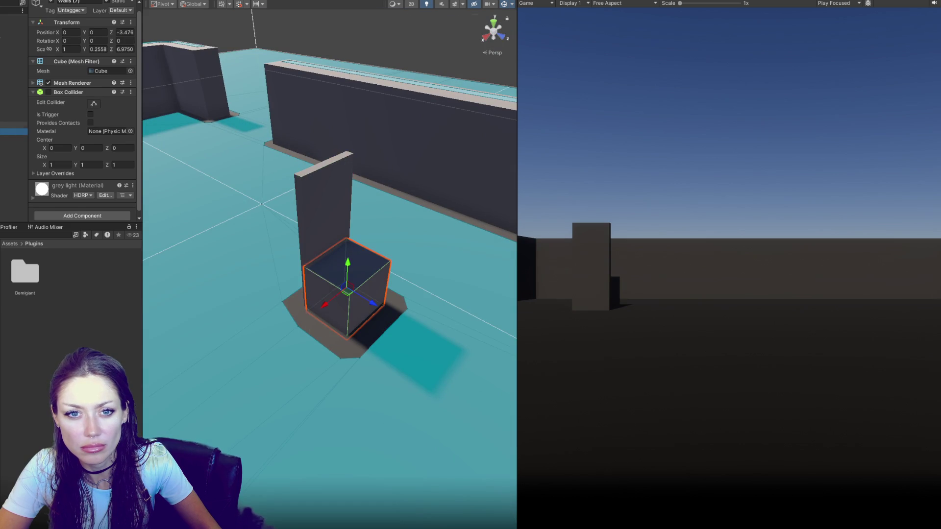
left_click(94, 78)
mouse_move(361, 297)
left_mouse_down()
mouse_move(334, 281)
mouse_move(351, 285)
left_mouse_up()
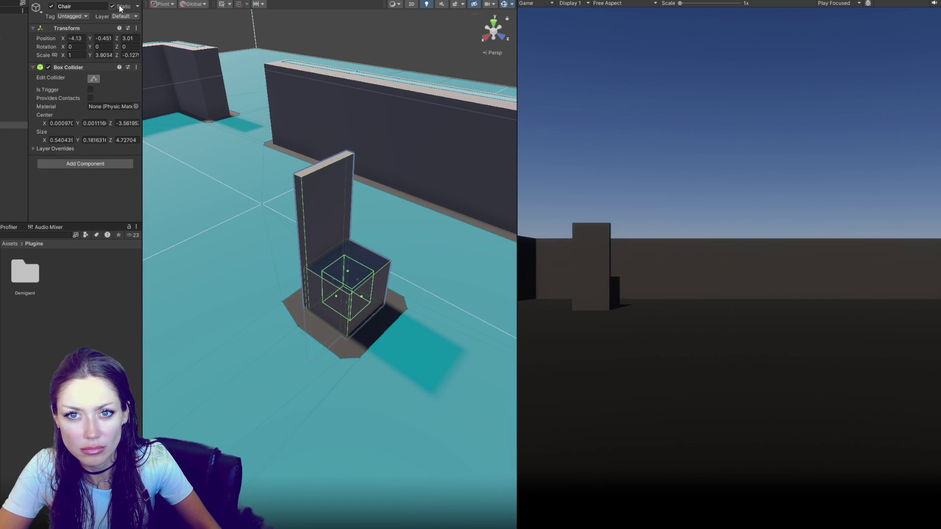
Set the NavMesh Surface geometry to Physics Colliders and rebake
left_click(13, 166)
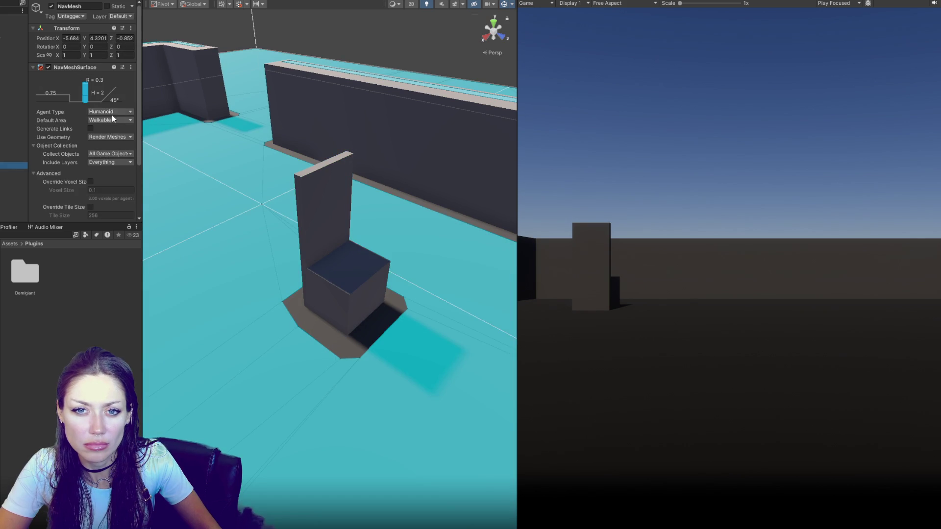
left_click(110, 137)
left_click(114, 155)
scroll(115, 146, "down", 3)
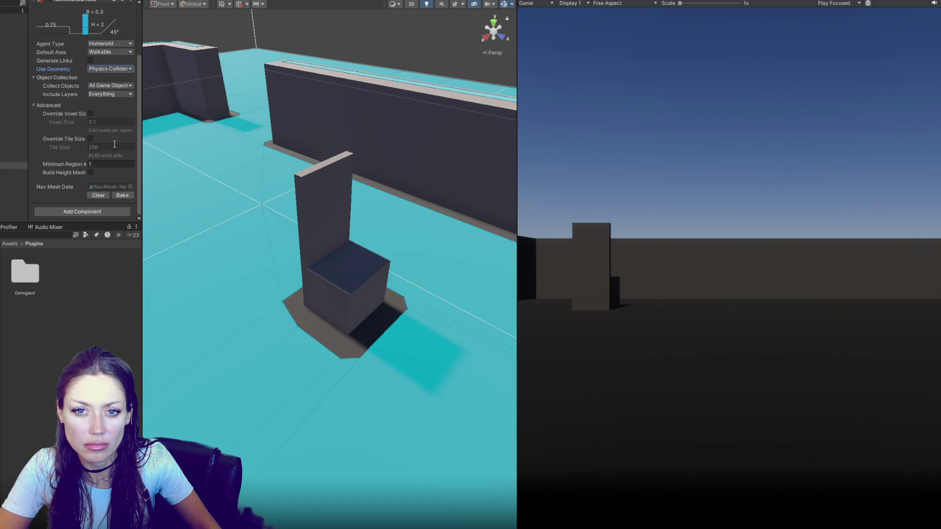
left_click(122, 195)
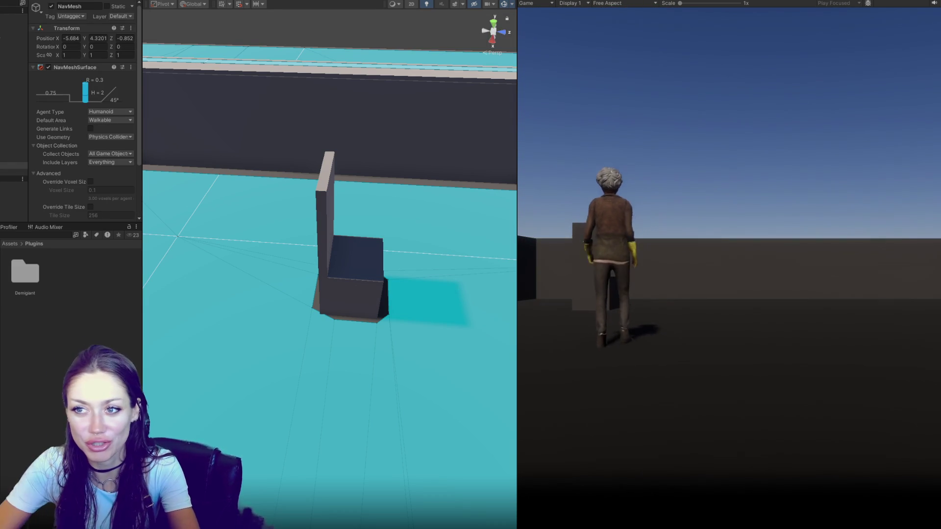
Exit Play mode and inspect the CONTROLS, Walls and NavMesh objects
left_click(631, 154)
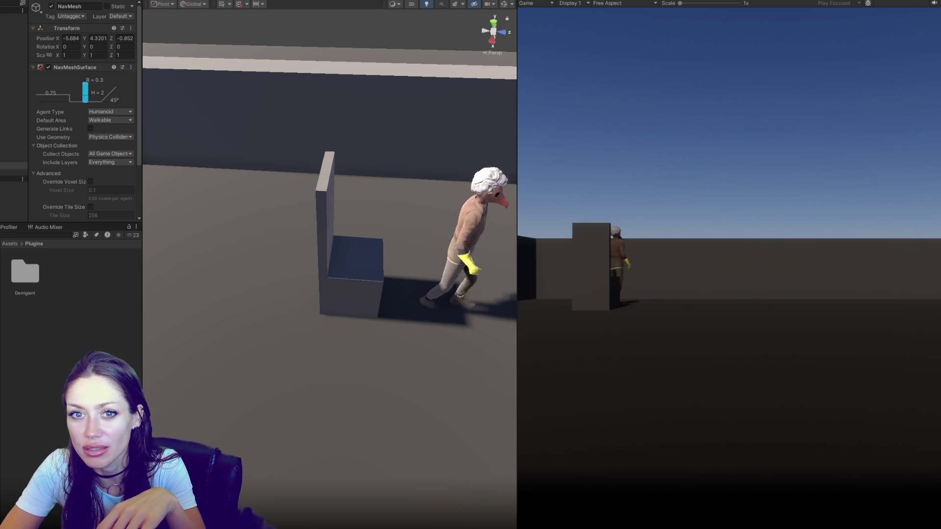
key("ctrl+p")
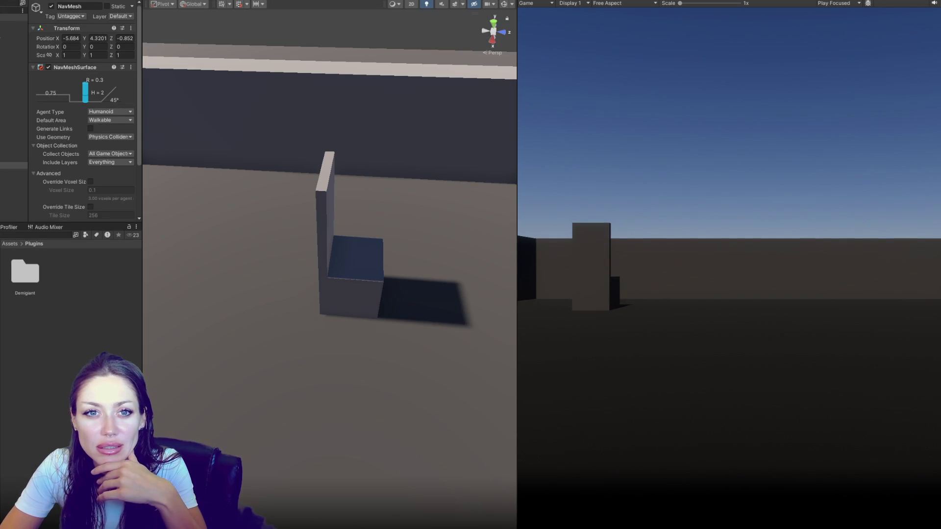
left_click(14, 17)
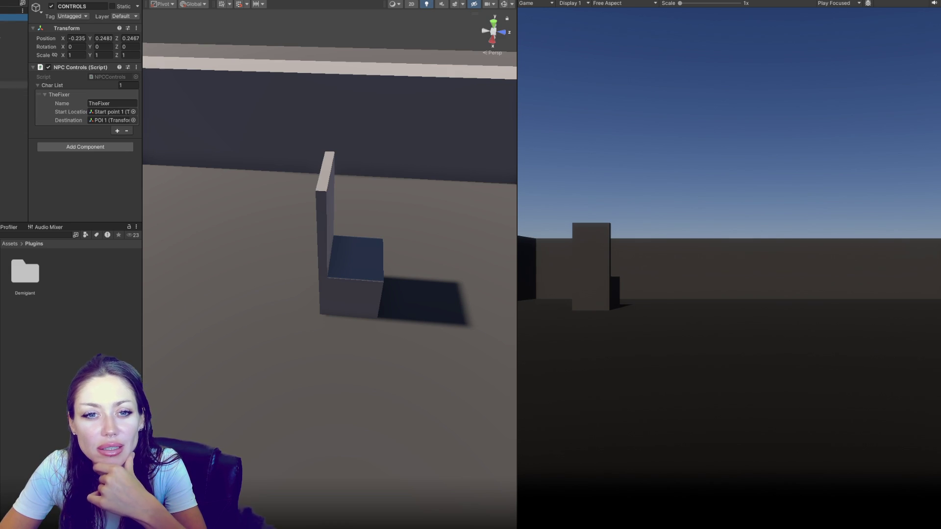
left_click(13, 98)
left_click(13, 57)
left_click(14, 44)
left_click(13, 165)
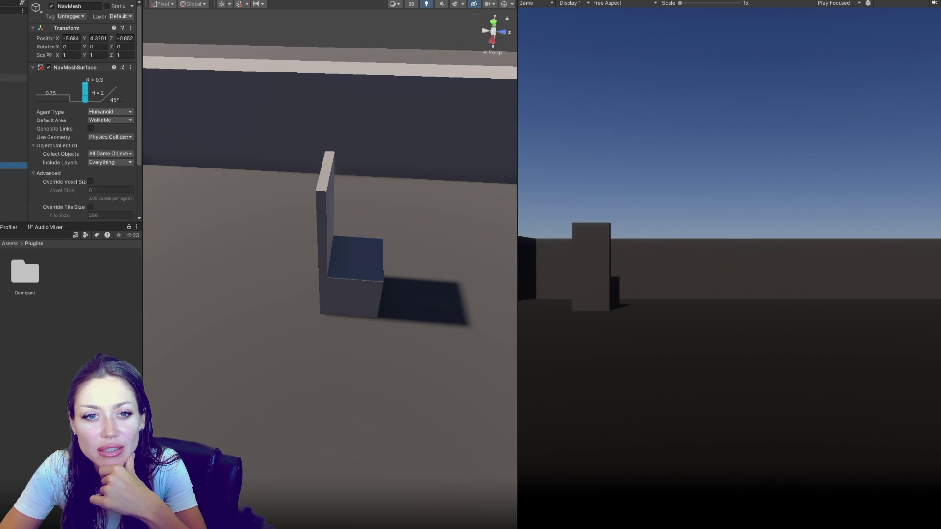
left_click(13, 17)
Widen the Inspector, copy POI 2's X position, and select the TheFixer prefab
left_click_drag(143, 79, 196, 78)
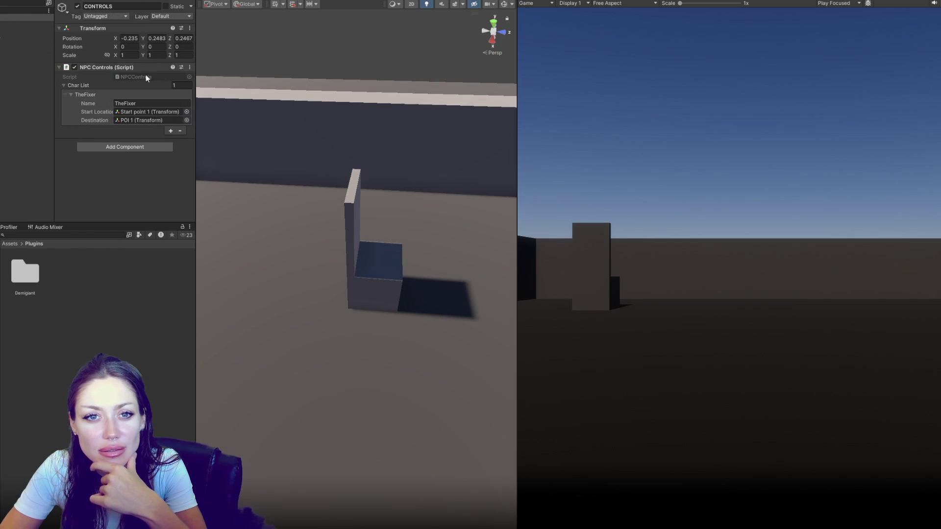
left_click(1, 51)
left_click(1, 58)
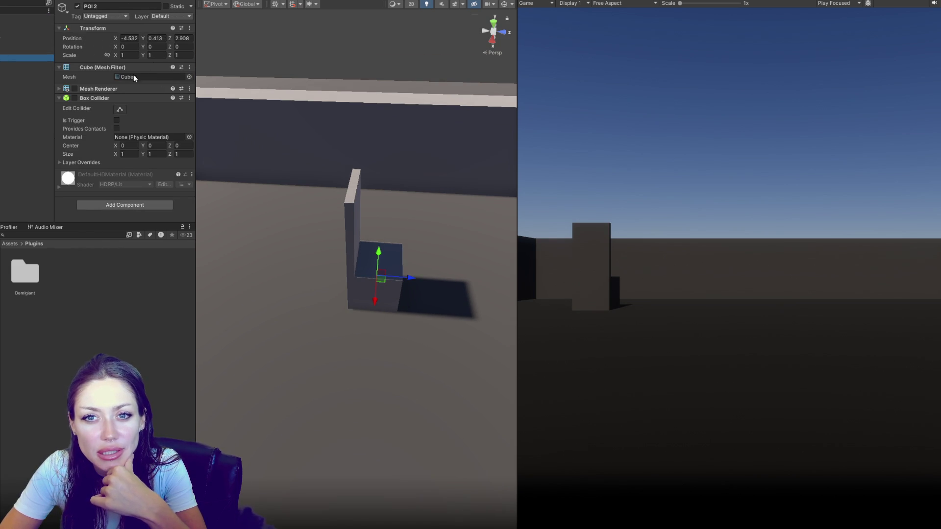
left_click(124, 38)
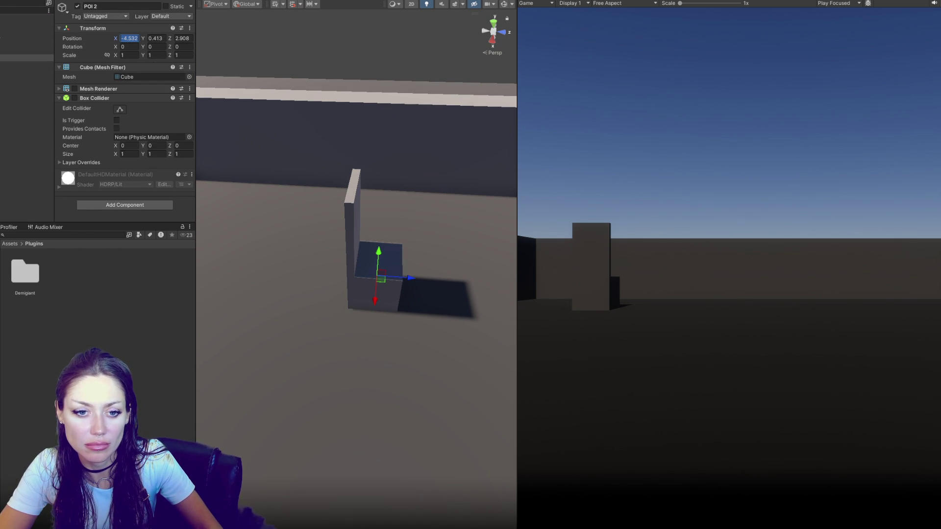
left_click(78, 260)
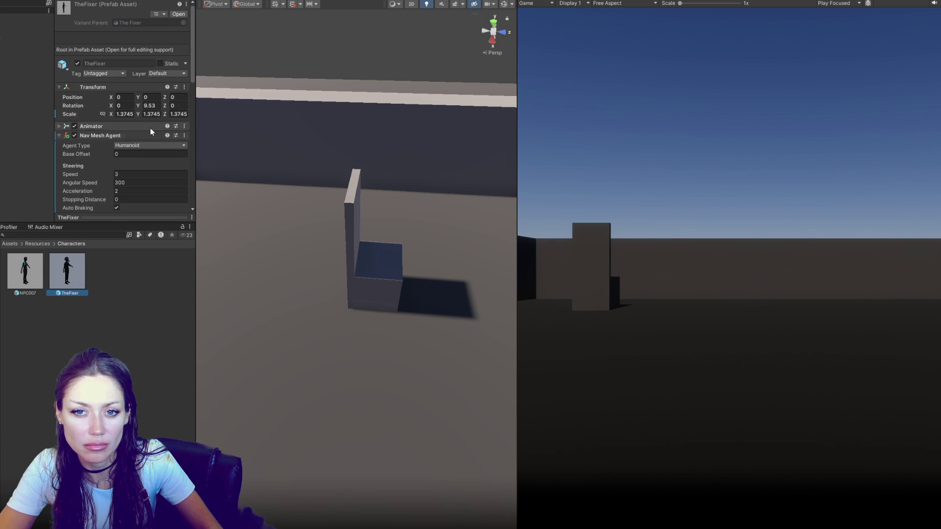
Paste 4.532 into the sitting waypoint's destination Z in TheFixer's routine
scroll(145, 147, "down", 10)
left_click(132, 143)
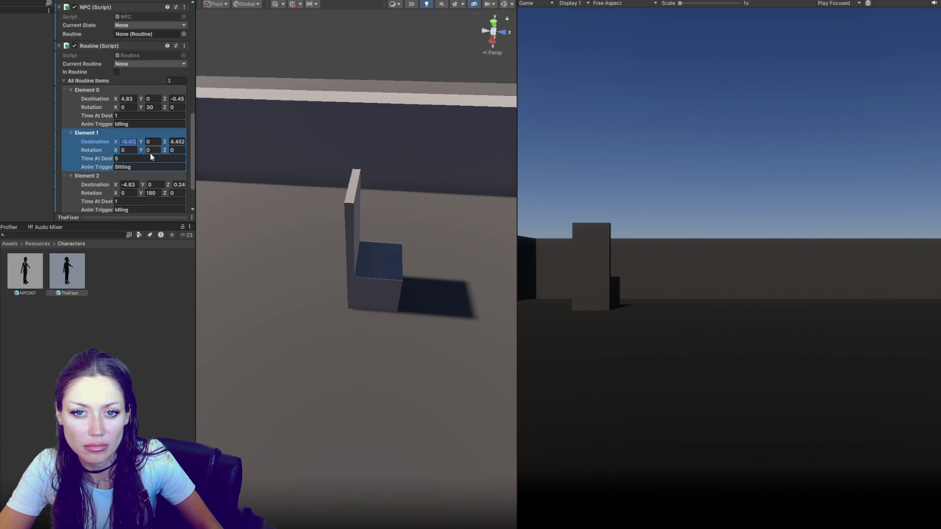
left_click(176, 142)
type("4.532")
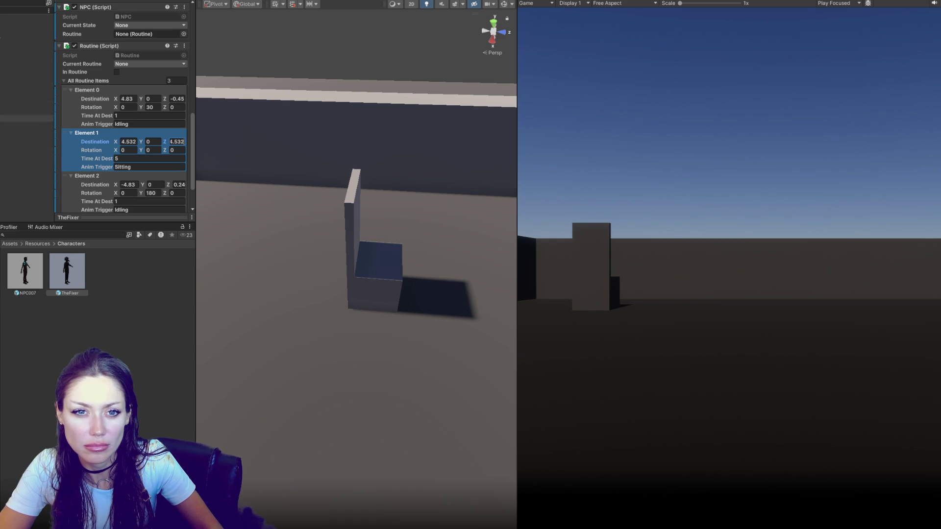
Check the Chair's position and copy its Z value
left_click(27, 125)
left_click(189, 39)
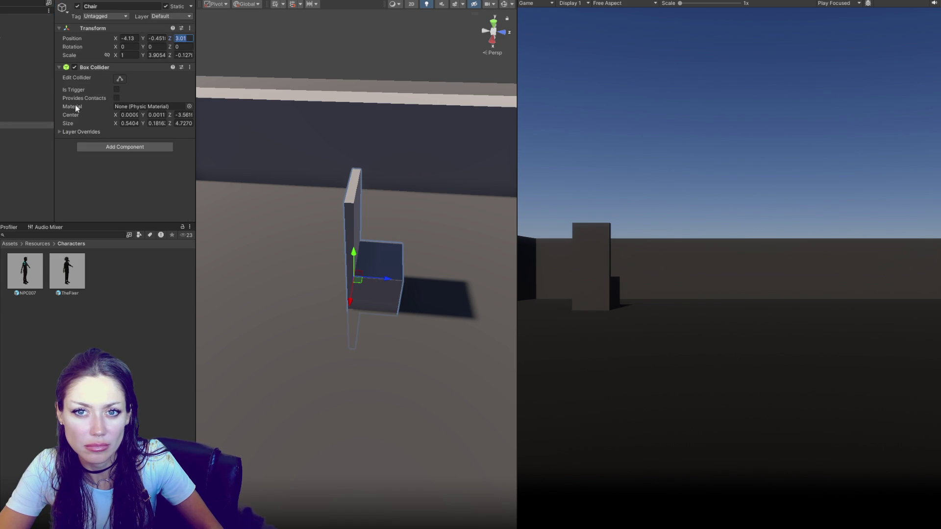
left_click(61, 263)
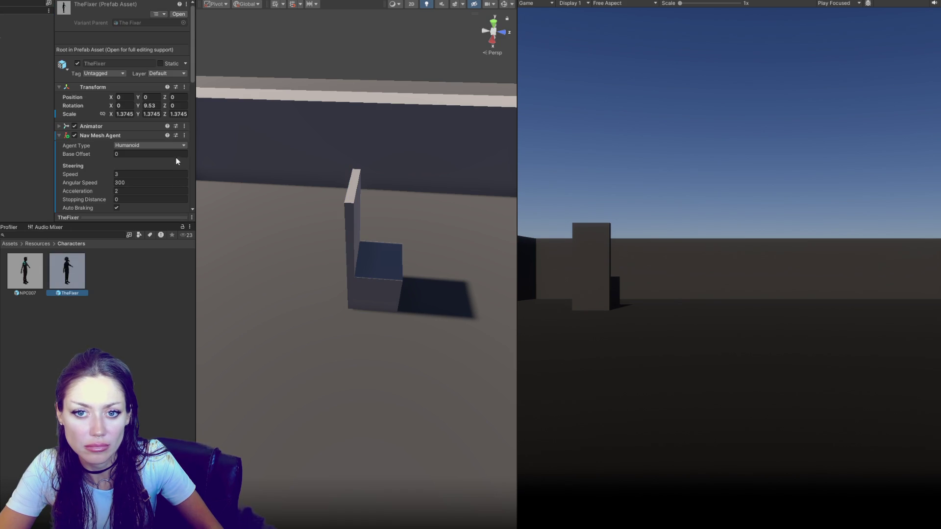
left_click(21, 125)
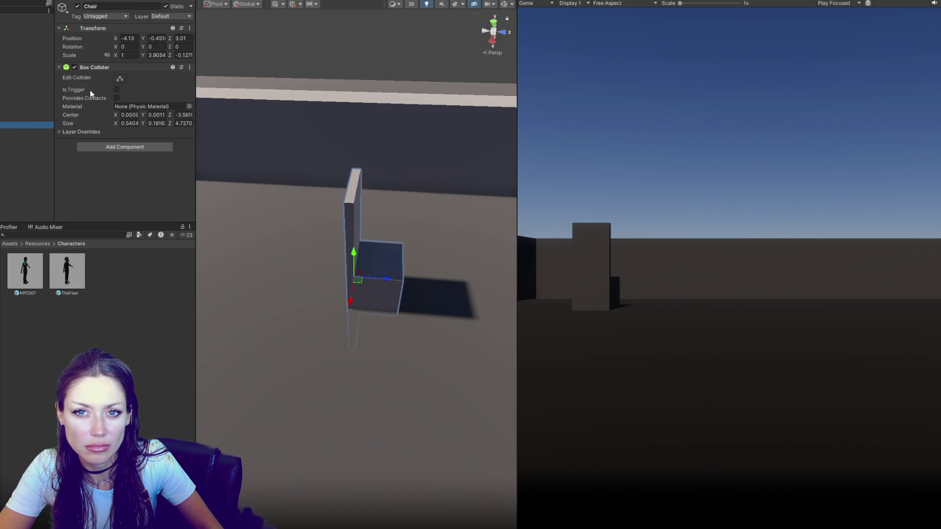
Set the last routine waypoint's destination X to -3
left_click(62, 267)
scroll(136, 122, "down", 10)
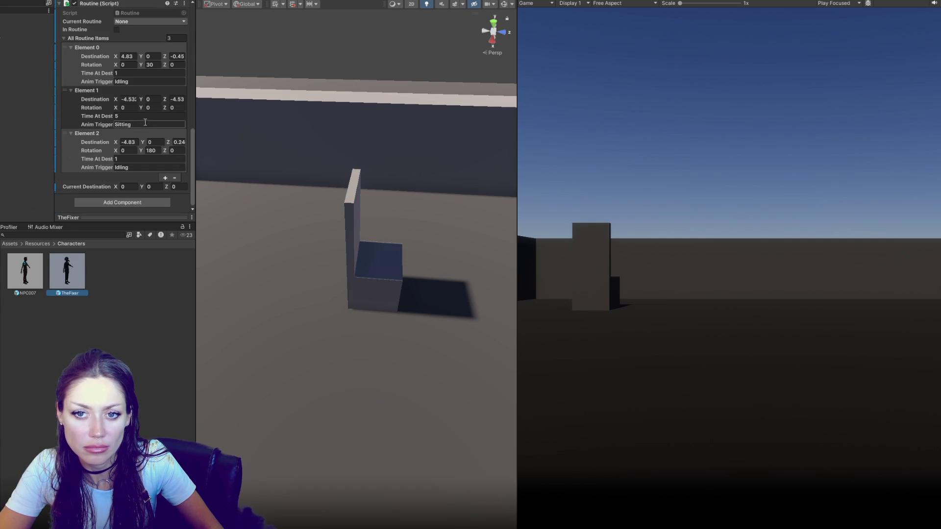
left_click(130, 142)
type("-3")
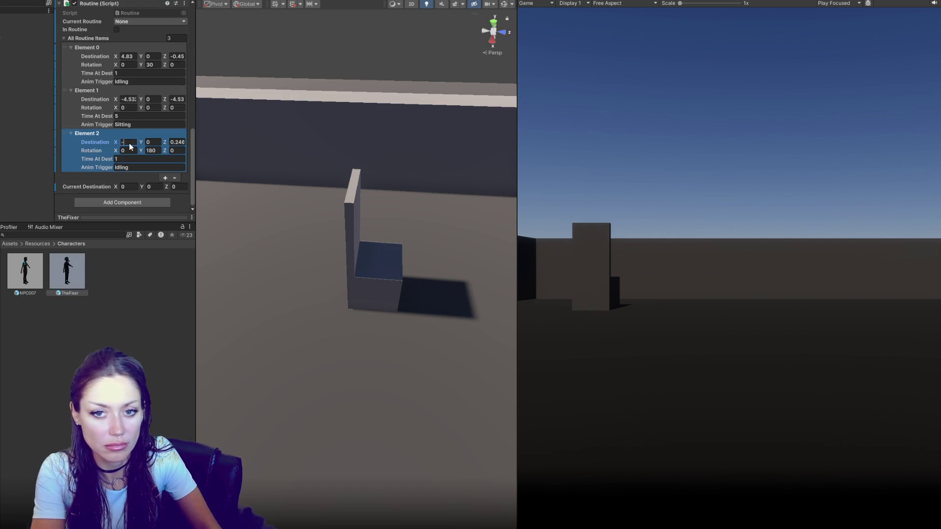
scroll(129, 142, "up", 5)
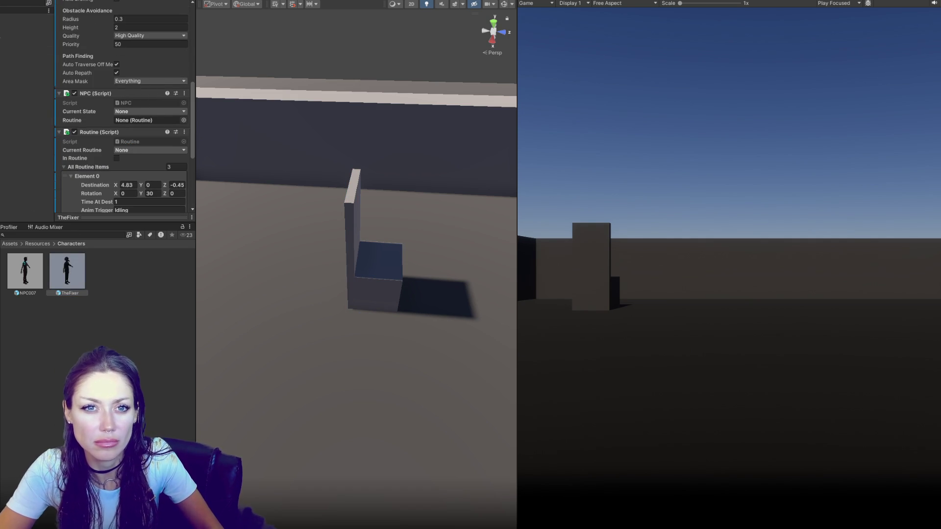
After checking POI 3 and Chair positions, set the sitting destination to X -4.13, Z 3
left_click(7, 64)
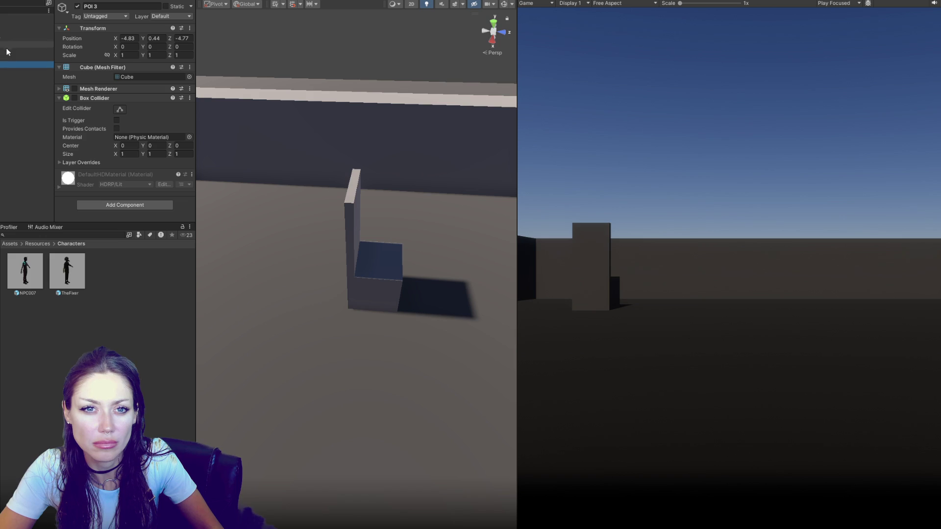
left_click(19, 126)
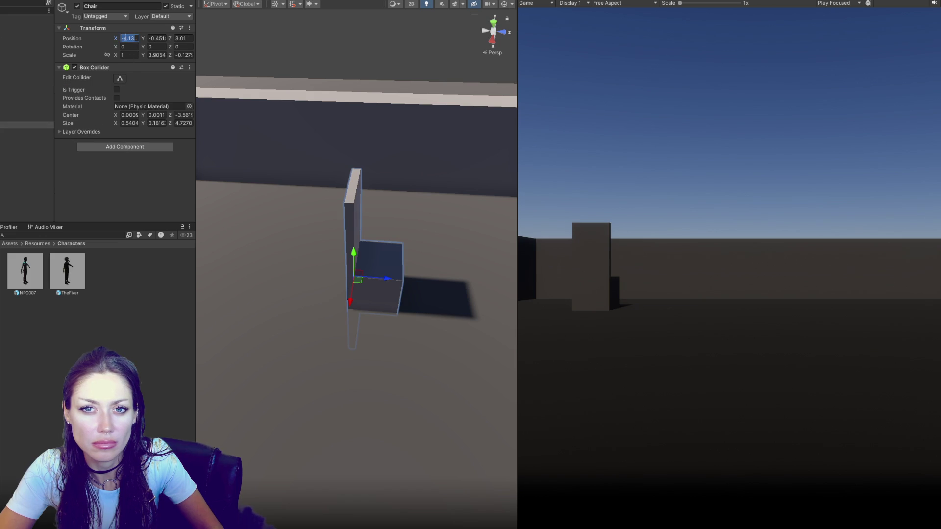
left_click(72, 285)
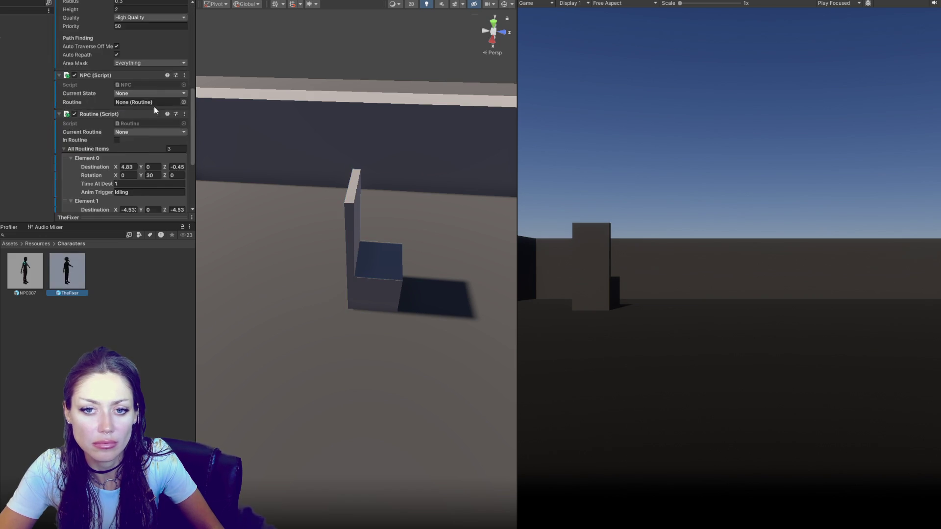
scroll(154, 108, "down", 5)
left_click(132, 99)
type("-4.13")
left_click(177, 99)
type("3")
key("Return")
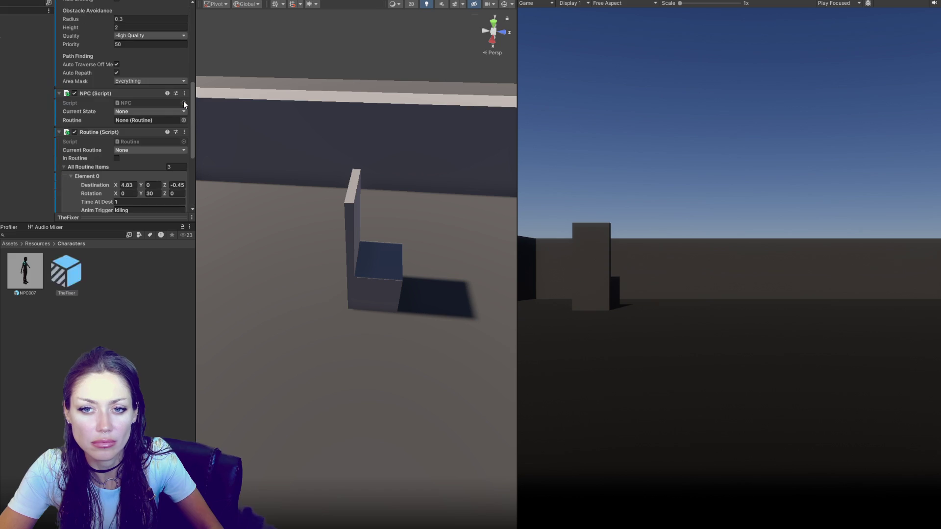
Inspect the Chair and POI 2 marker on the seat, undoing an accidental hierarchy move
left_click(3, 127)
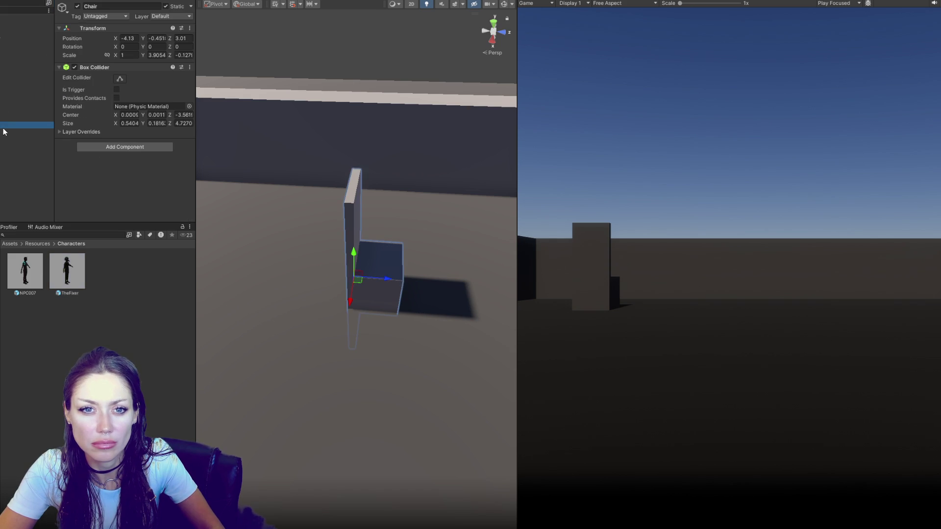
left_click_drag(6, 201, 5, 218)
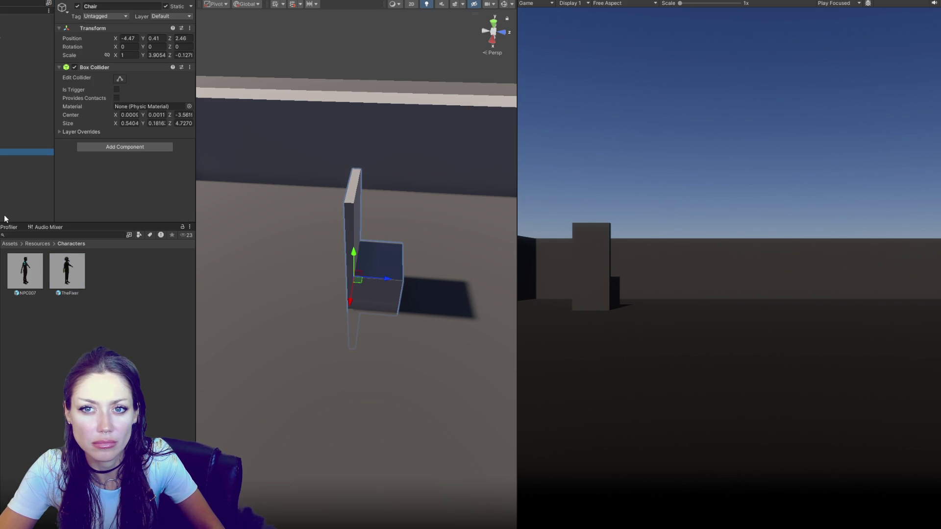
key("ctrl+z")
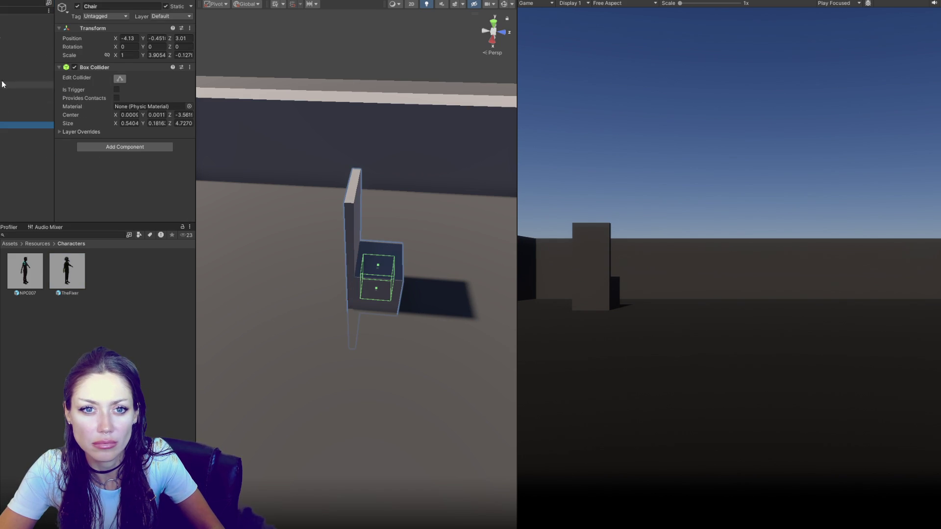
left_click(8, 49)
left_click(5, 60)
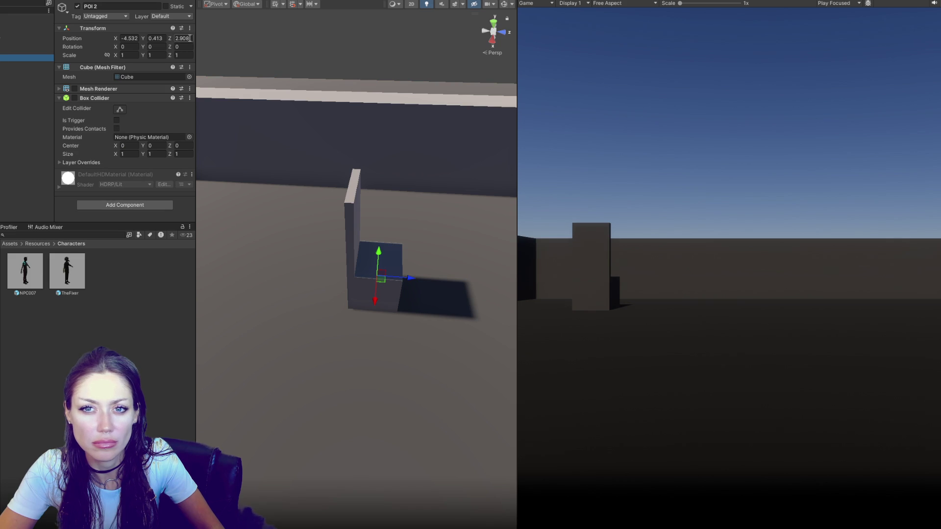
mouse_move(378, 184)
left_mouse_down()
mouse_move(245, 162)
mouse_move(337, 178)
left_mouse_up()
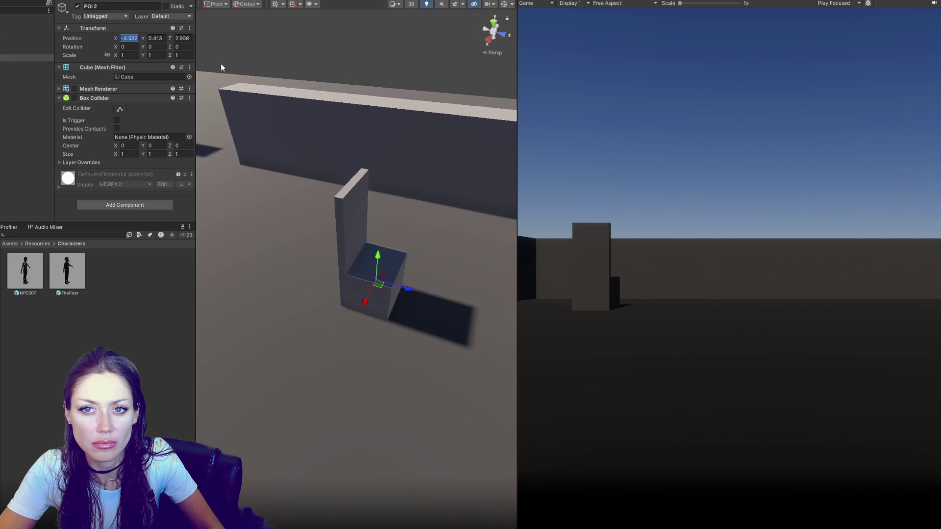
left_click(4, 126)
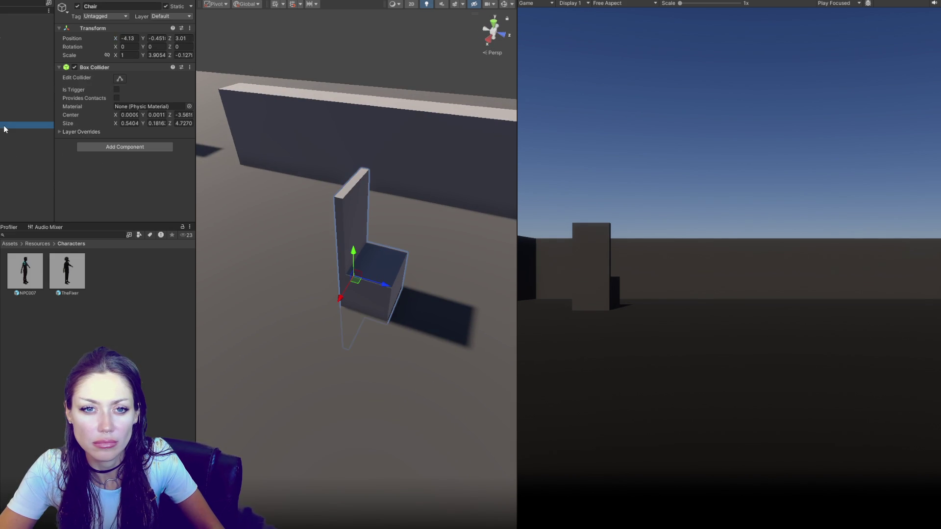
Edit the sitting step's destination X in TheFixer's routine
left_click(67, 271)
scroll(123, 147, "down", 5)
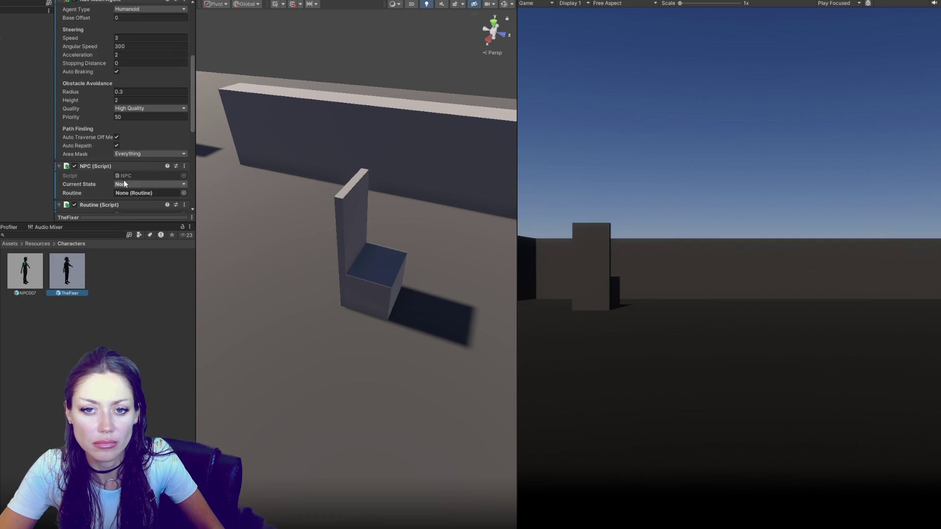
scroll(124, 183, "down", 5)
left_click(131, 164)
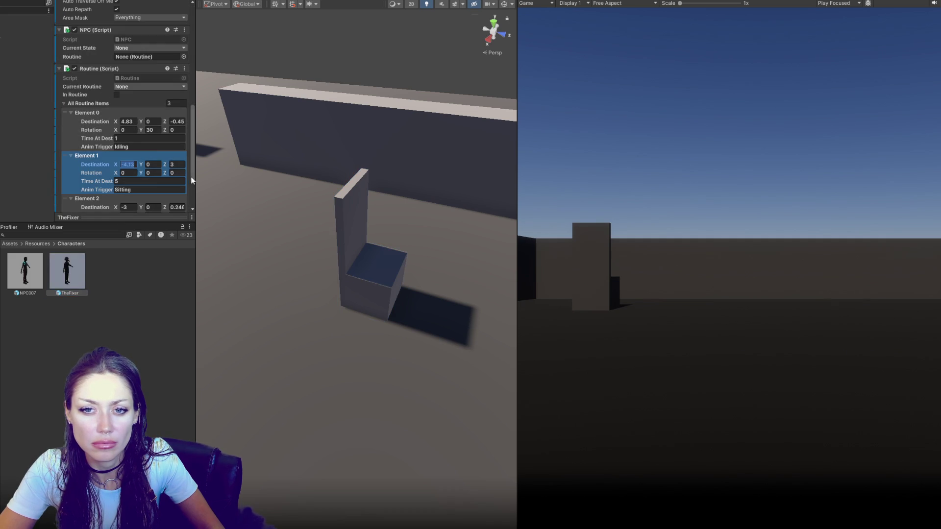
scroll(182, 163, "up", 3)
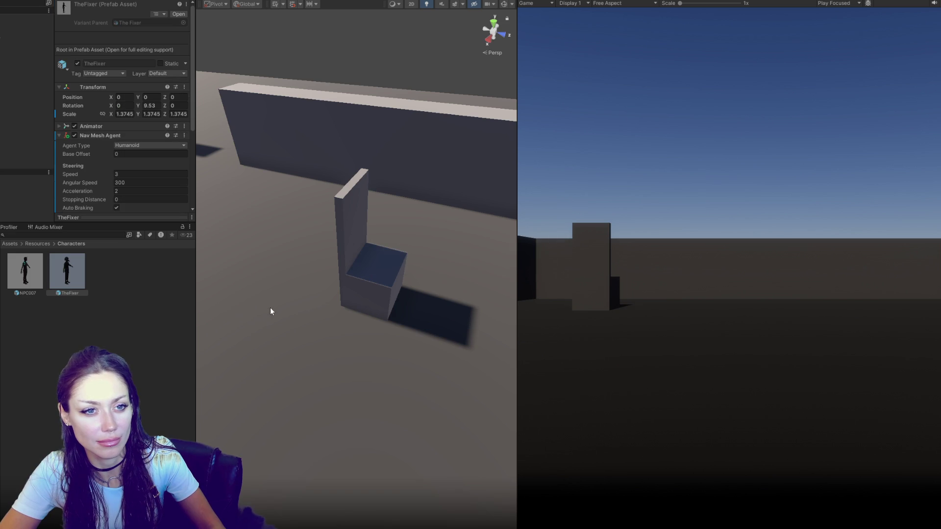
scroll(322, 330, "up", 5)
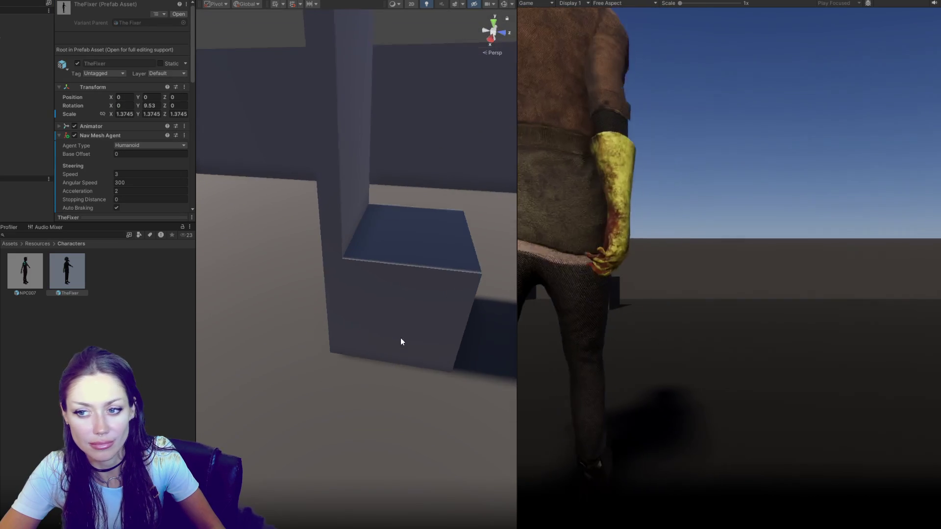
scroll(438, 317, "down", 10)
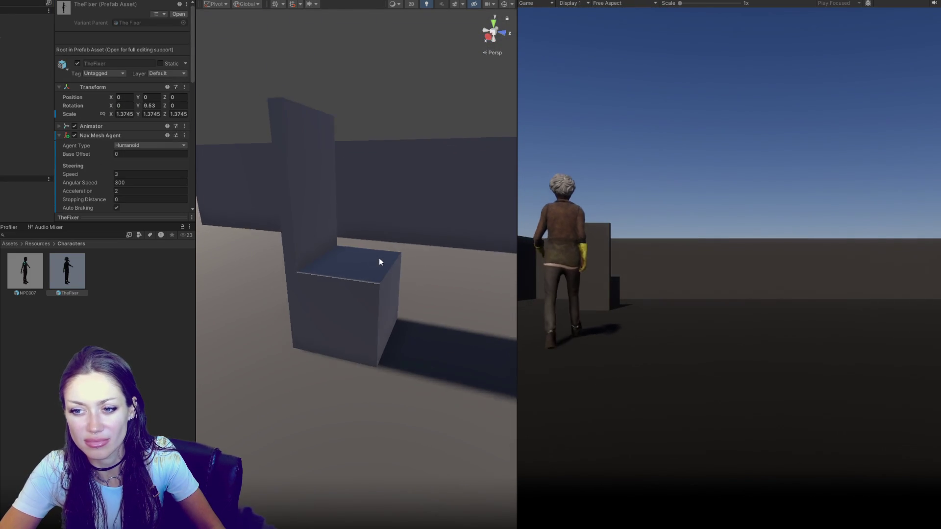
left_click_drag(393, 237, 372, 250)
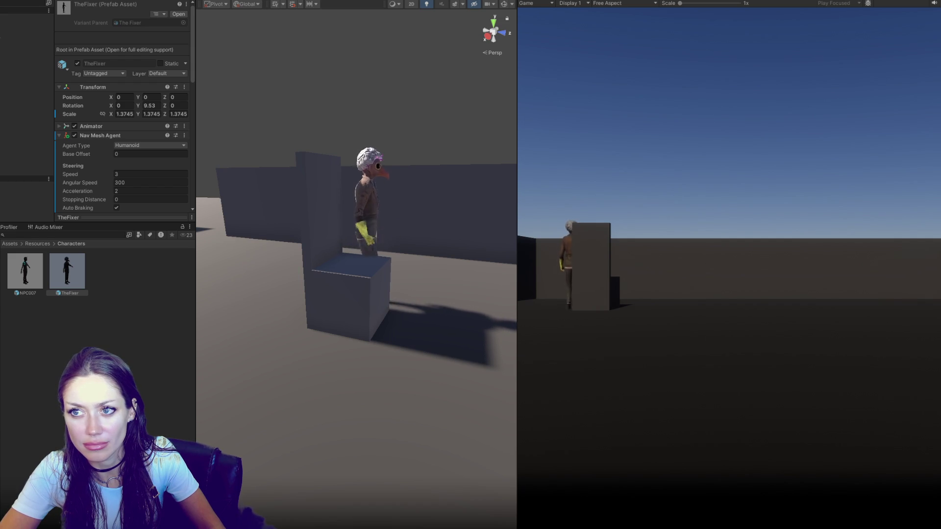
key("ctrl+p")
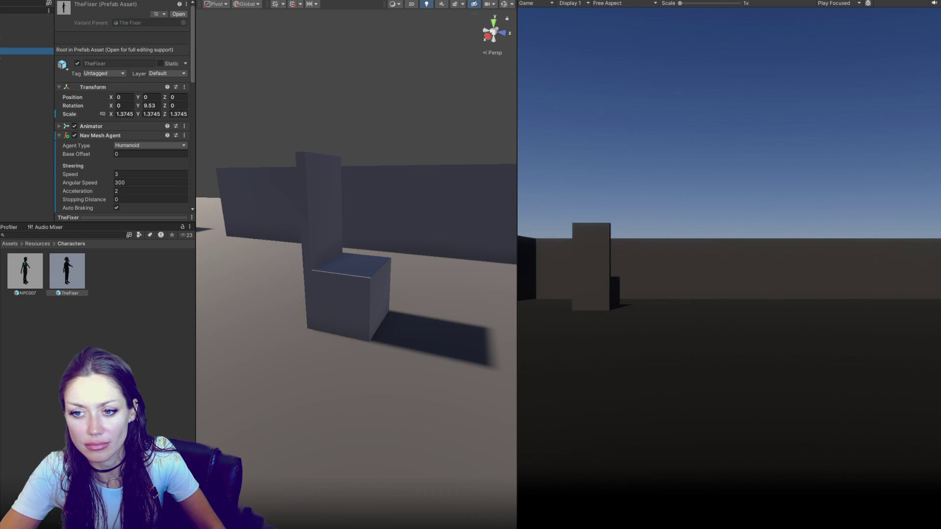
Adjust POI 2's X position and slide it back along the seat
left_click(26, 58)
left_click_drag(116, 39, 120, 41)
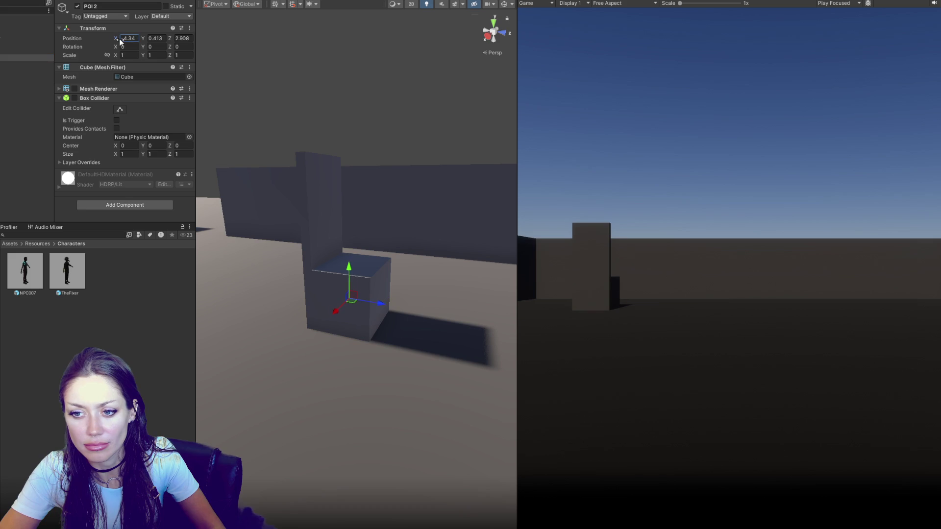
left_click_drag(383, 300, 405, 301)
left_click_drag(313, 147, 341, 122)
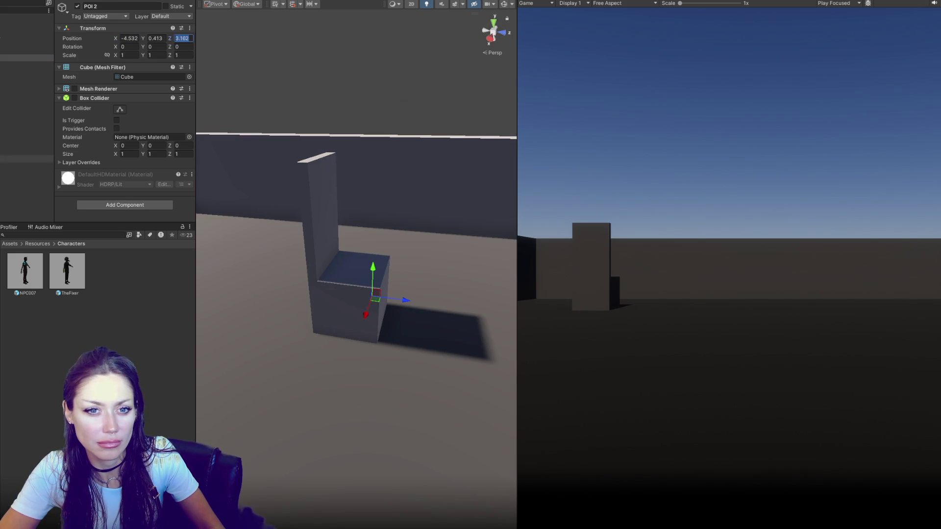
Set TheFixer's sitting step destination Z to 2.9
left_click(67, 270)
scroll(160, 131, "down", 5)
scroll(160, 131, "down", 5)
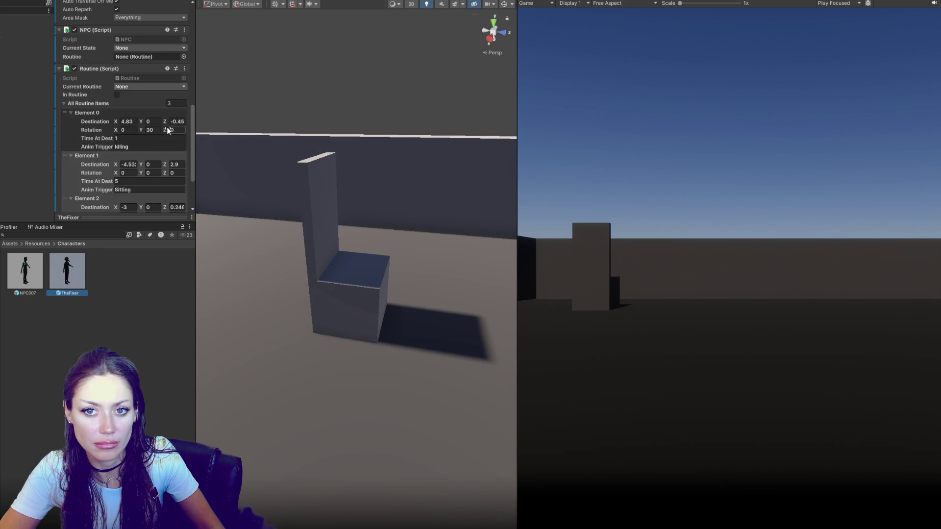
left_click(183, 169)
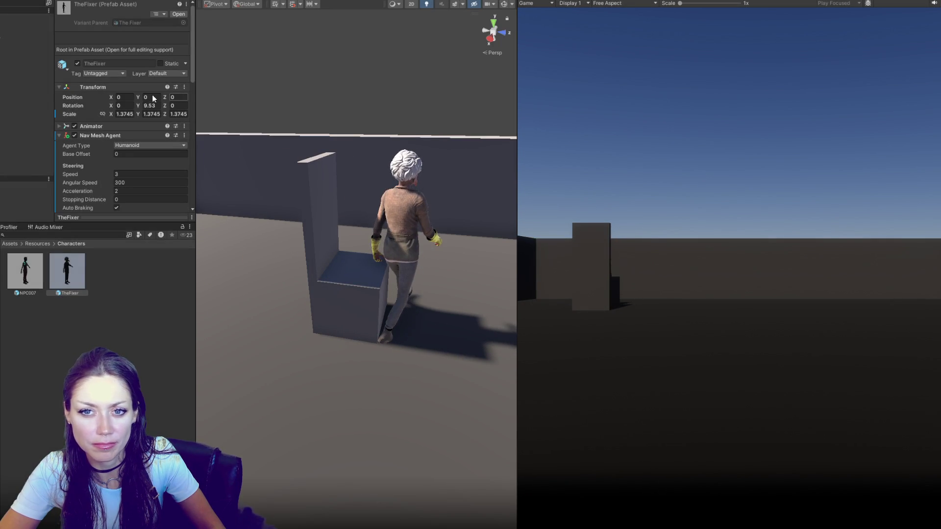
Exit Play mode and move POI 2 further back on the seat to Z 3.408
key("ctrl+p")
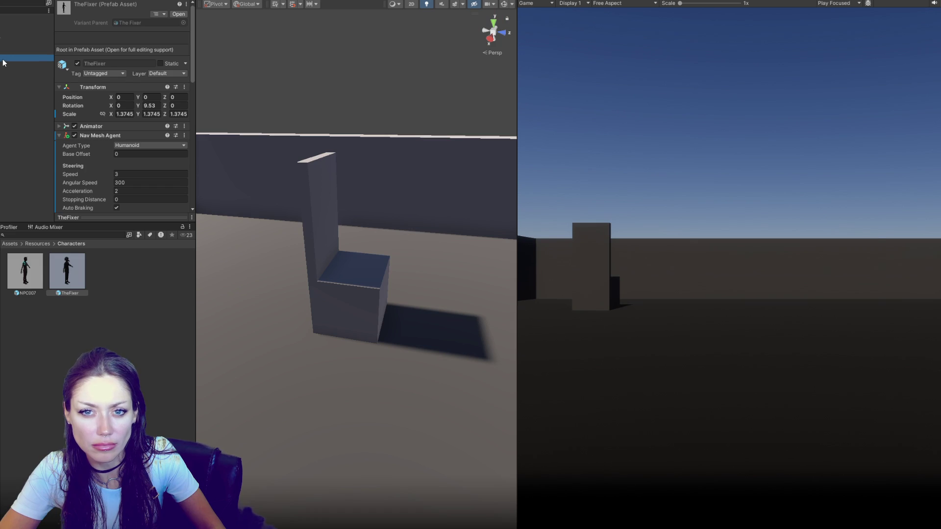
left_click(15, 58)
left_click_drag(414, 303, 423, 299)
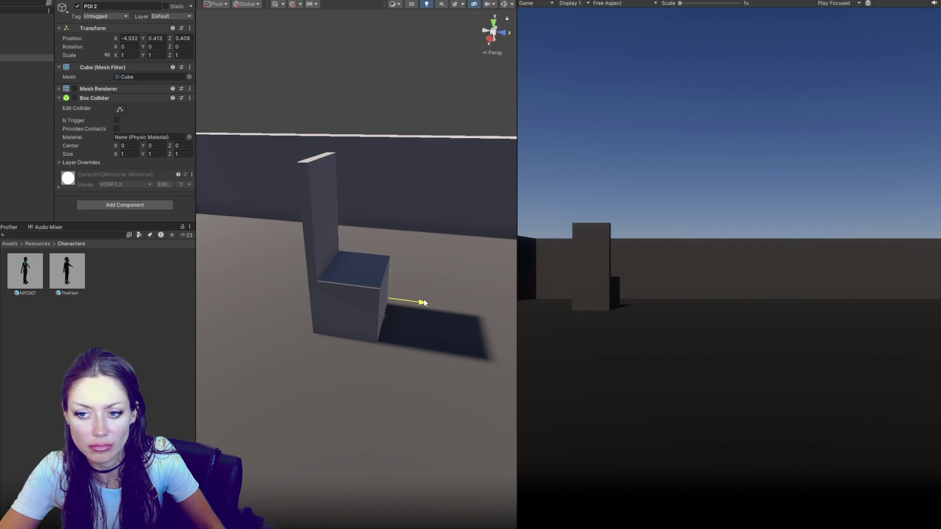
Update TheFixer's sitting destination Z to match POI 2 and expand its Animator settings
left_click(19, 166)
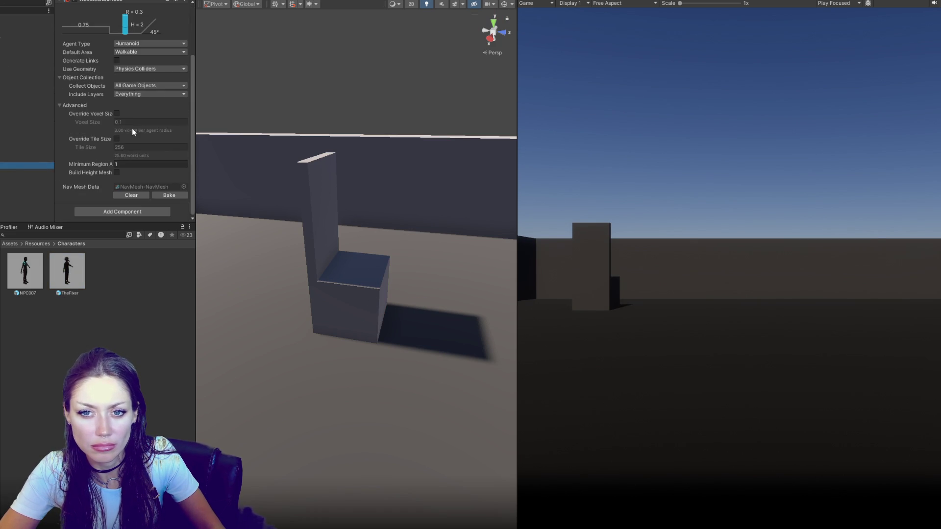
left_click(67, 271)
scroll(144, 125, "down", 5)
left_click(177, 99)
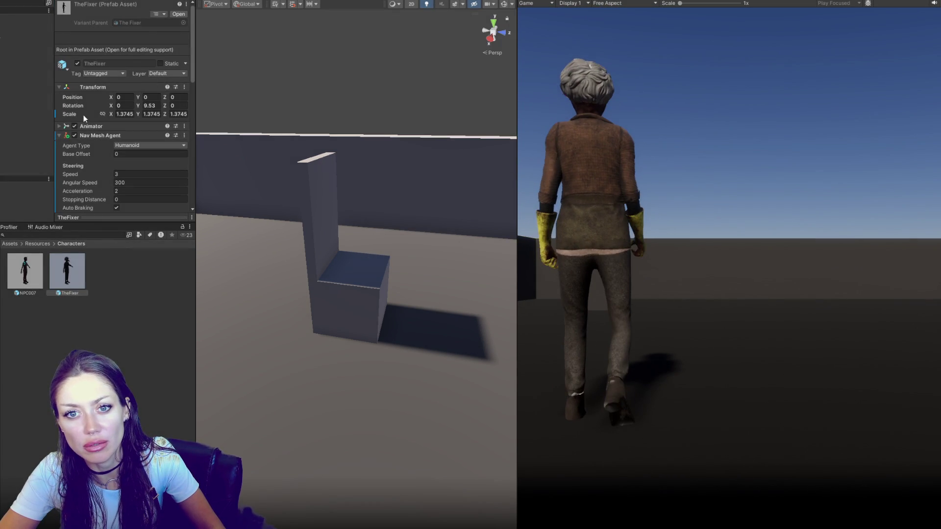
left_click(63, 126)
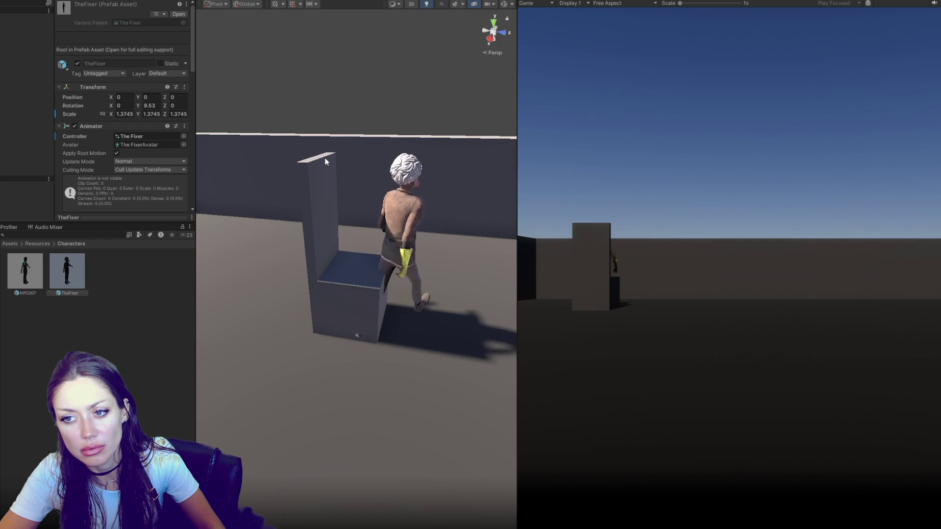
Exit play mode to end the scene's test run
key("ctrl+p")
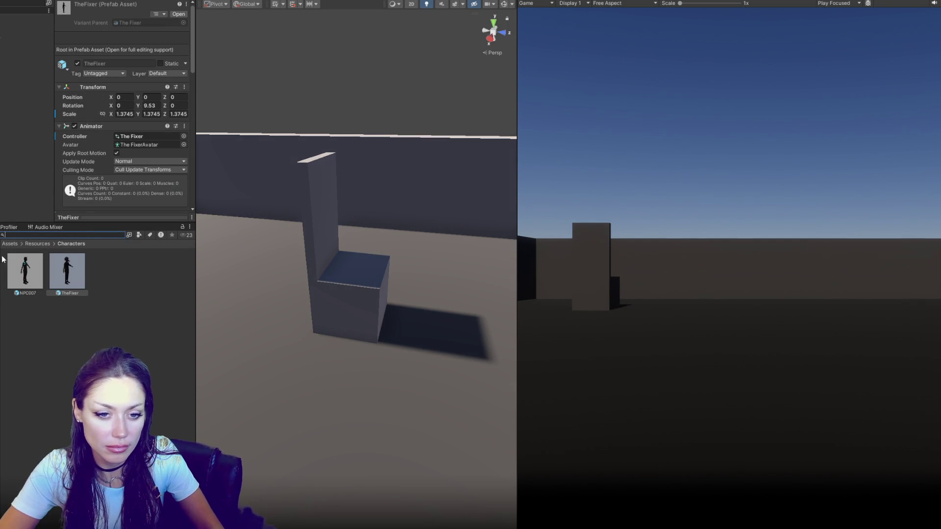
Open CONTROLS' NPCControls script in VS Code and review its NPC spawning code
left_click(19, 18)
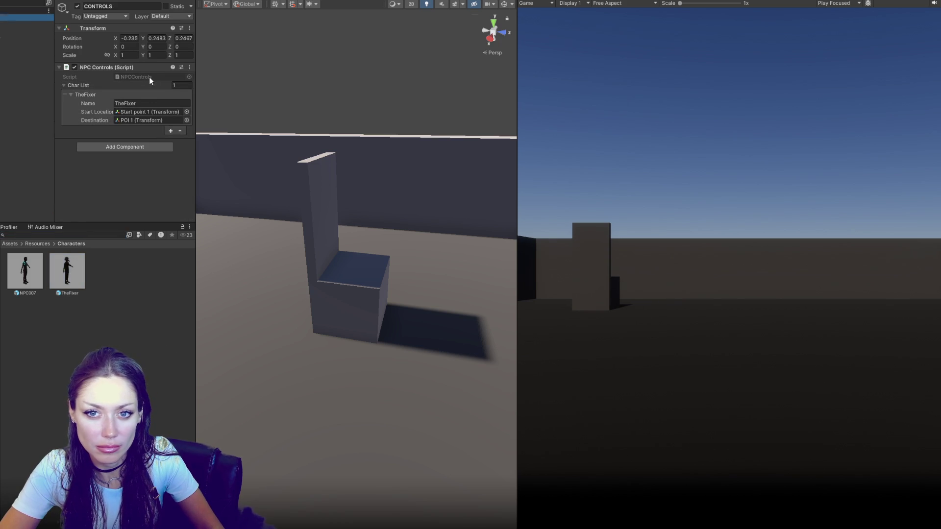
left_click(149, 77)
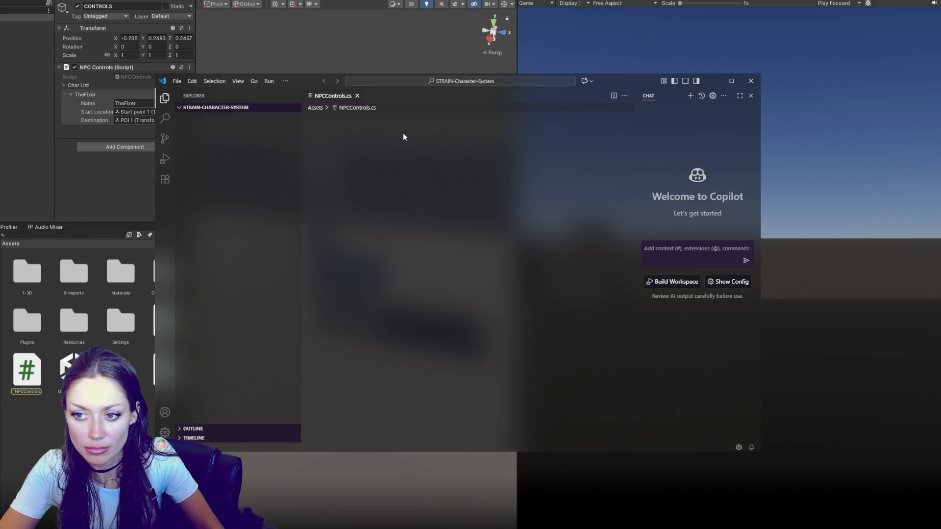
left_click(751, 95)
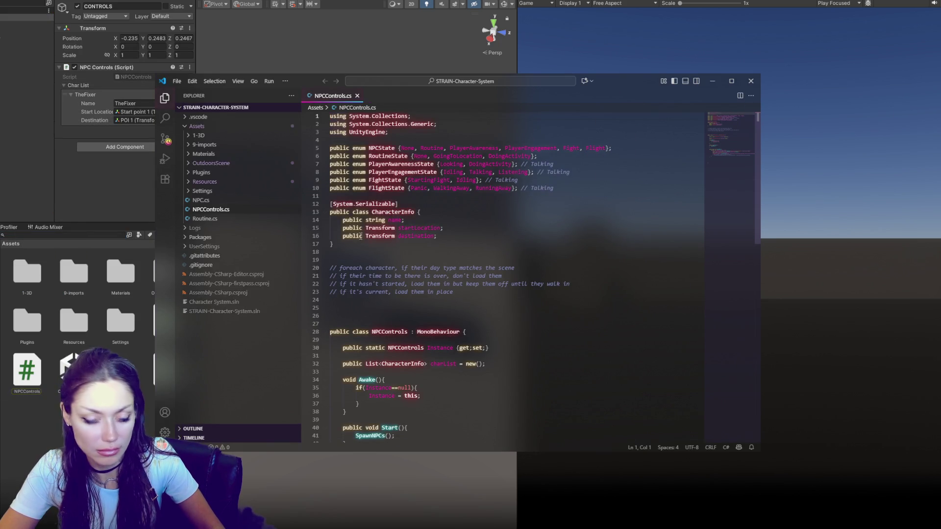
left_click(165, 98)
left_click(324, 236)
scroll(423, 211, "down", 4)
scroll(423, 211, "up", 4)
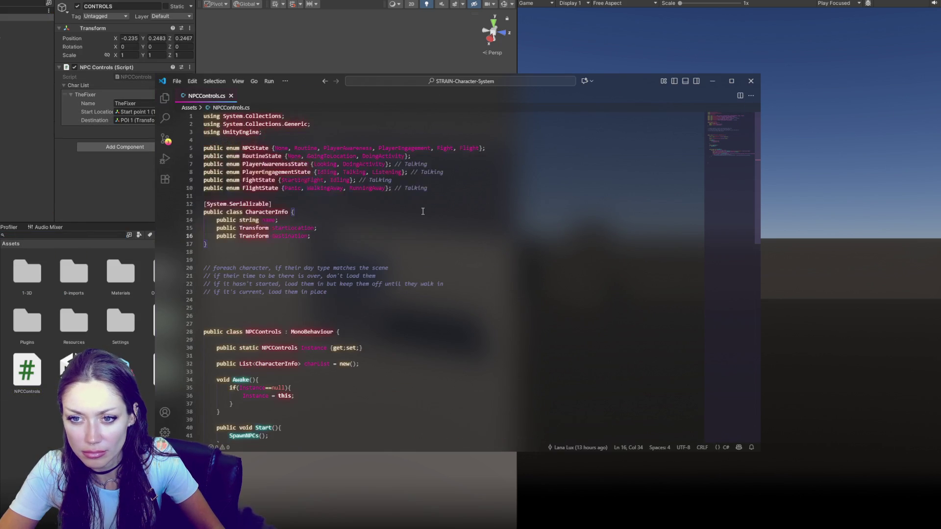
Find Routine.cs via the Project search and open it in VS Code for editing
left_click(65, 235)
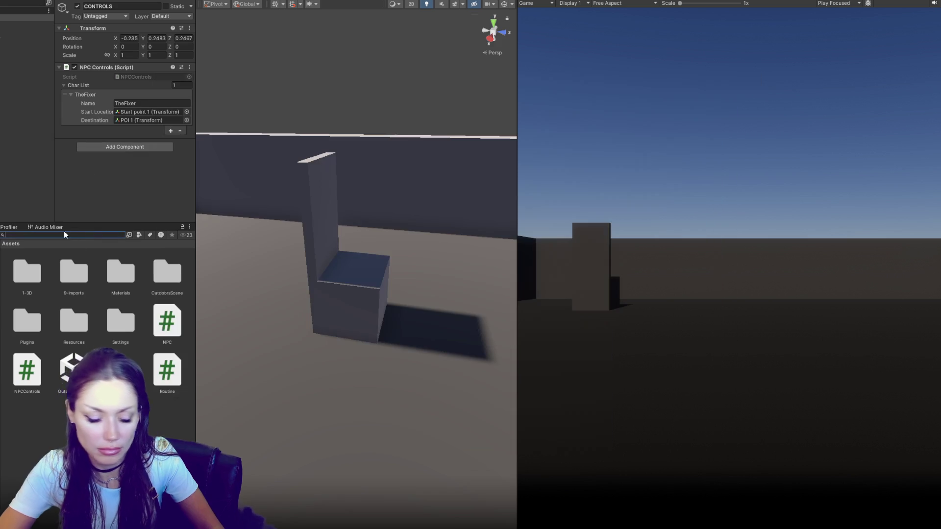
type("npc")
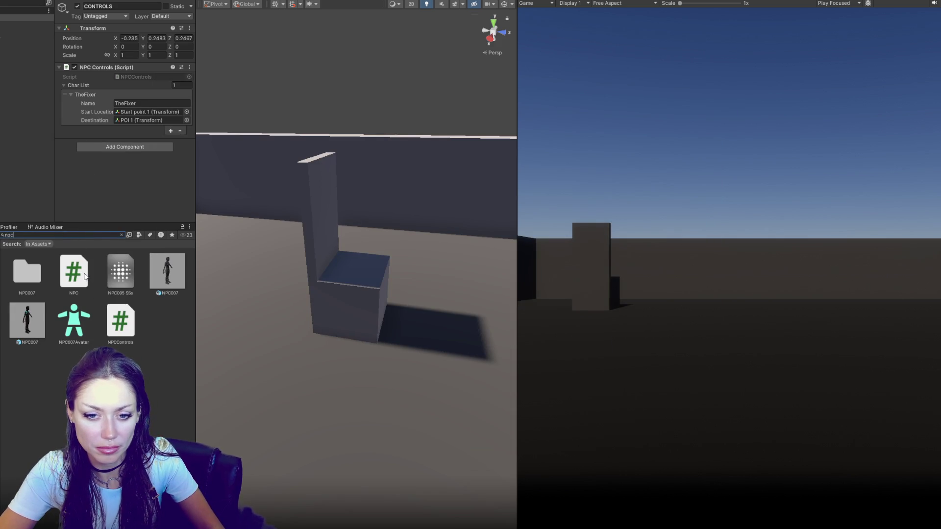
left_click(83, 274)
left_click(72, 234)
type("routine")
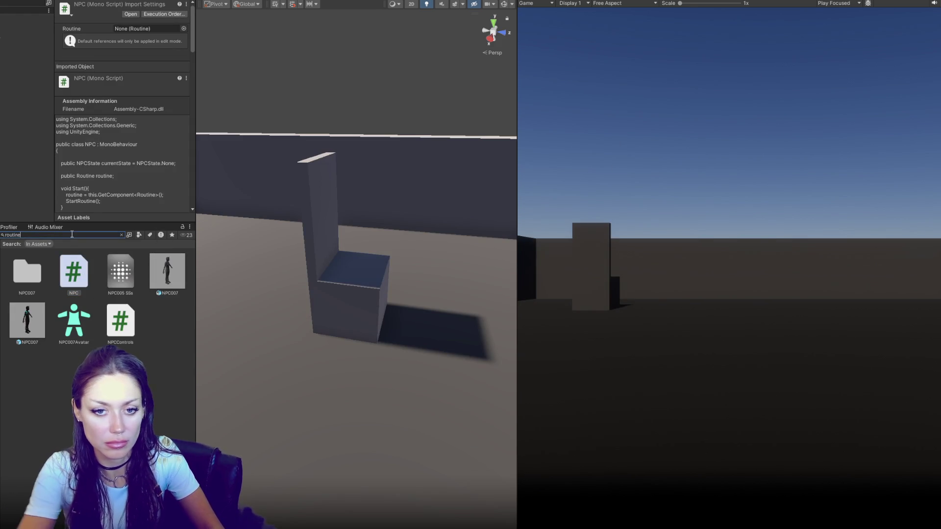
double_click(25, 272)
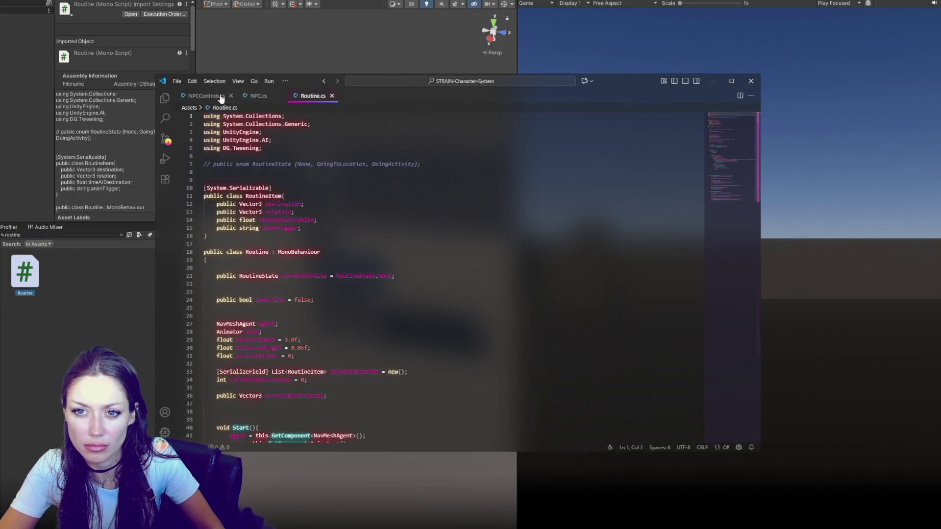
left_click(225, 96)
scroll(344, 199, "down", 5)
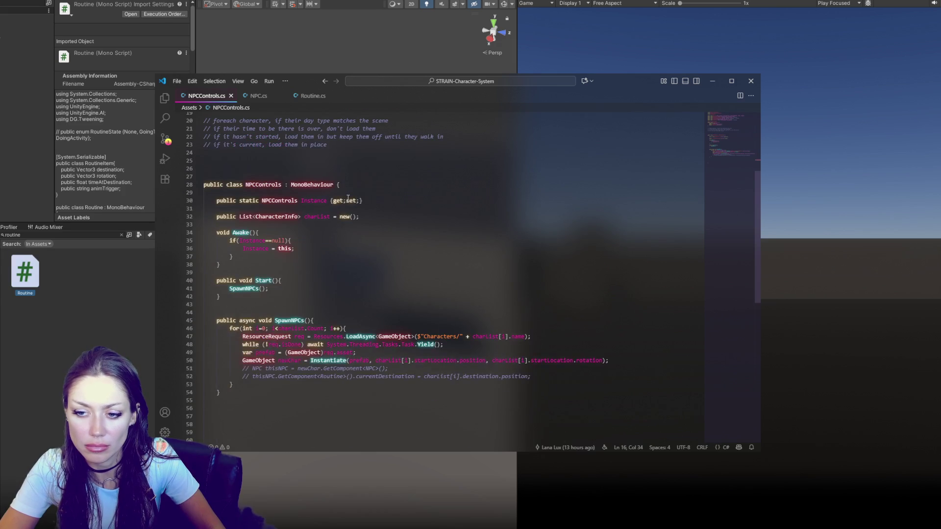
left_click(312, 96)
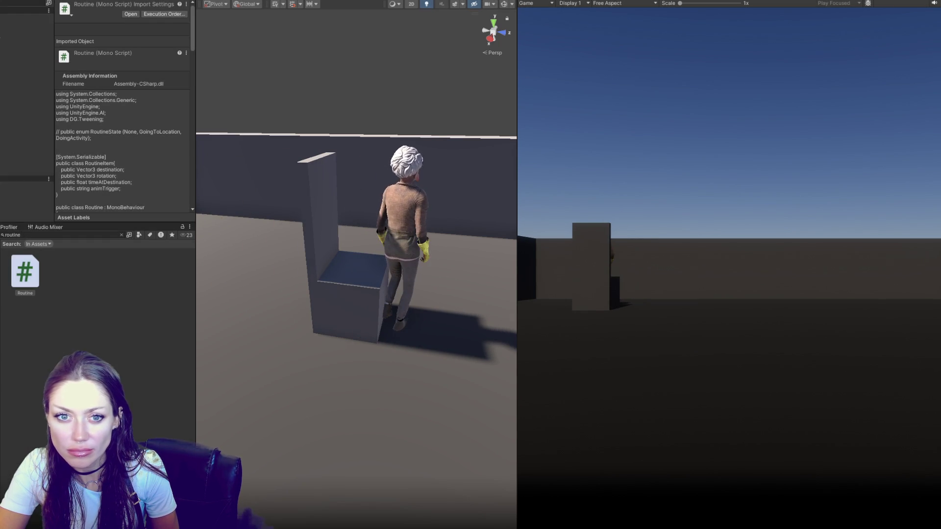
Stop the scene after watching the NPC walk up to the chair
key("ctrl+p")
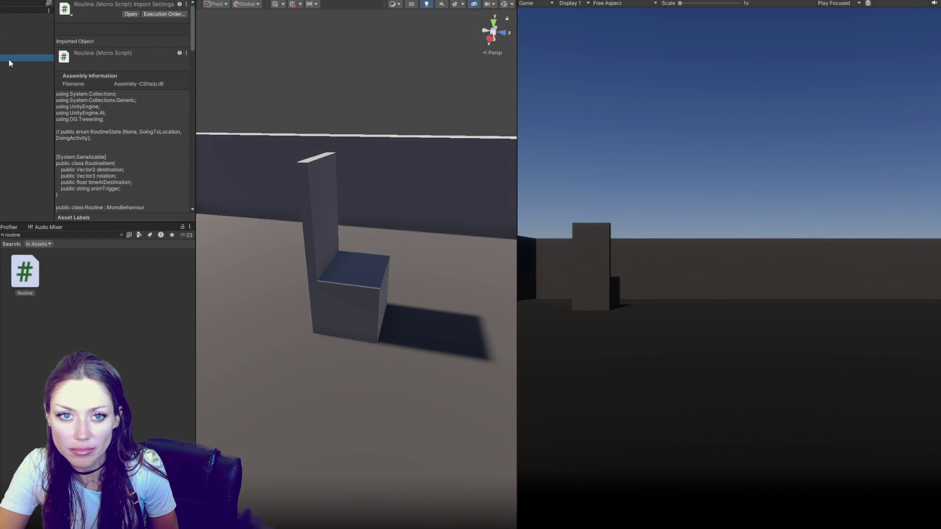
Move POI 2 to Z 3.539, set TheFixer's Routine Element 1 Destination Z to 3.539, then play
left_click(9, 59)
left_click_drag(427, 307, 431, 308)
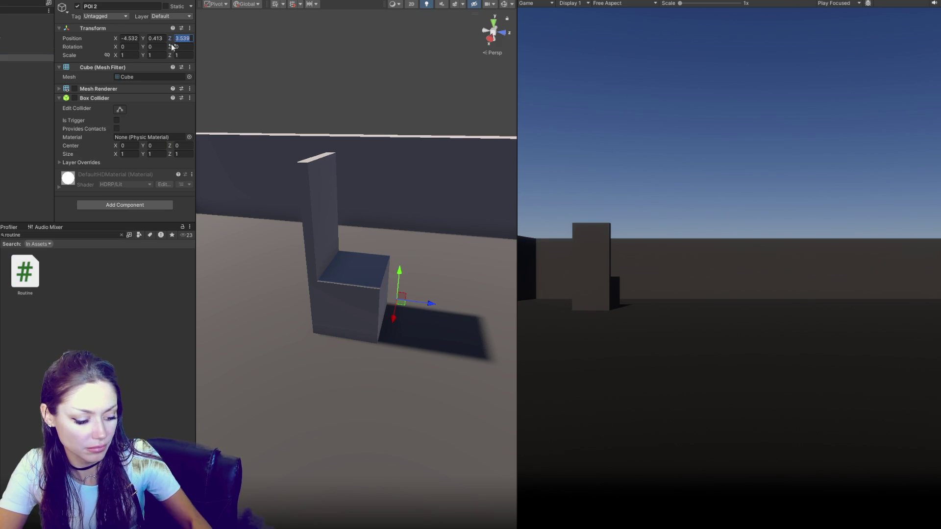
left_click(121, 235)
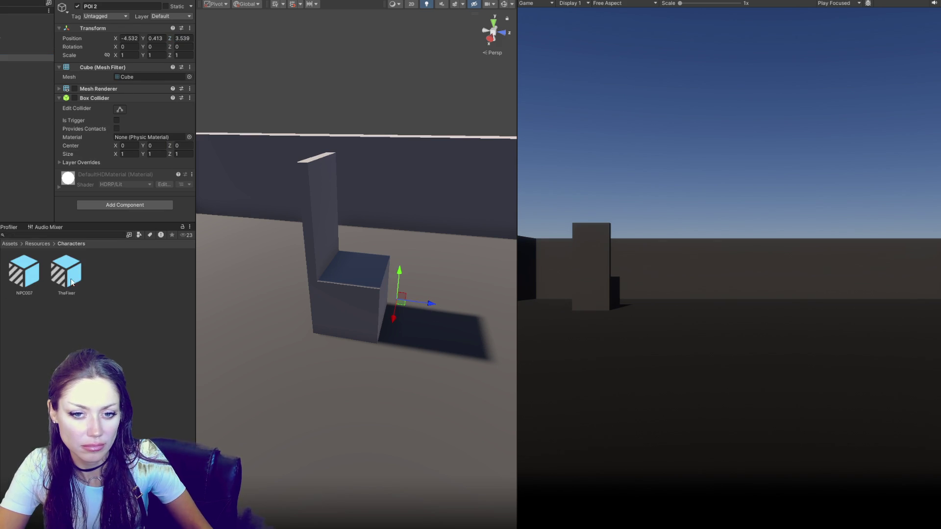
left_click(67, 271)
scroll(145, 129, "down", 10)
scroll(154, 122, "down", 5)
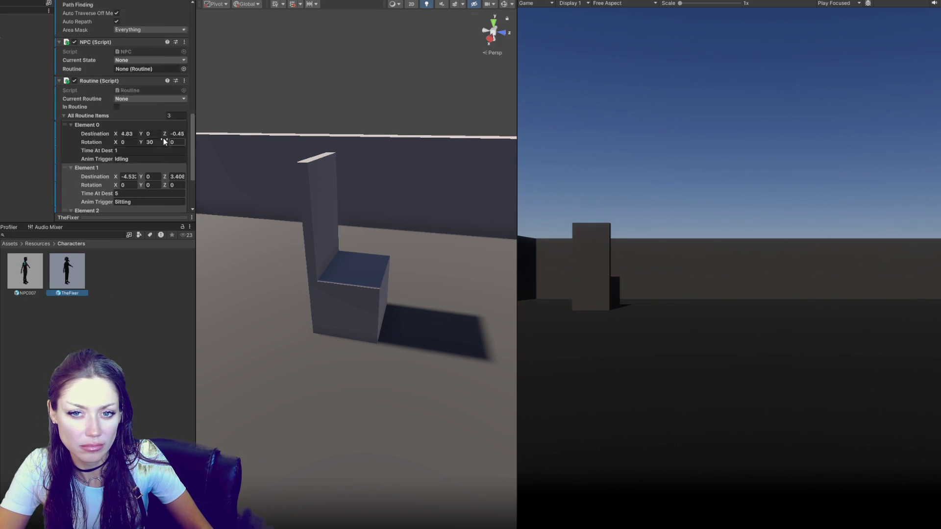
left_click(177, 131)
key("ctrl+p")
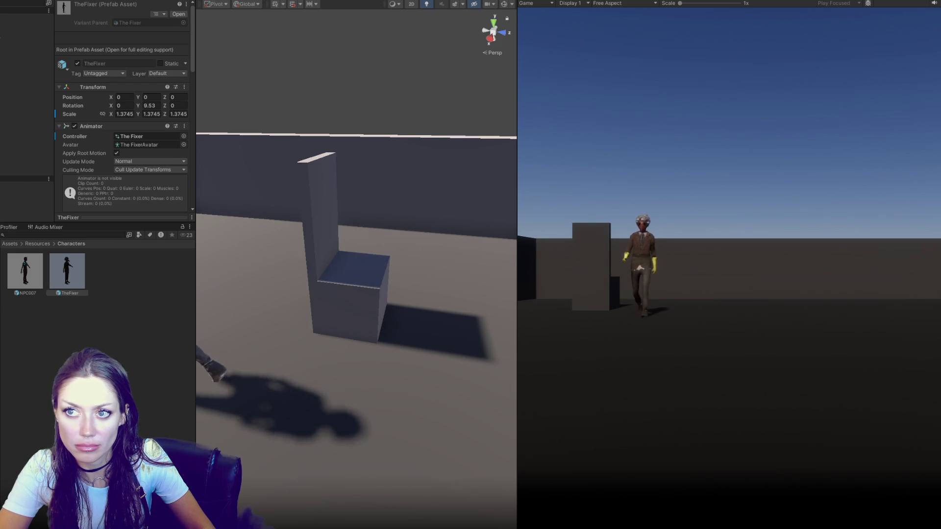
Scale the chair's seat block thinner on Y, then stop the test run
left_click(353, 290)
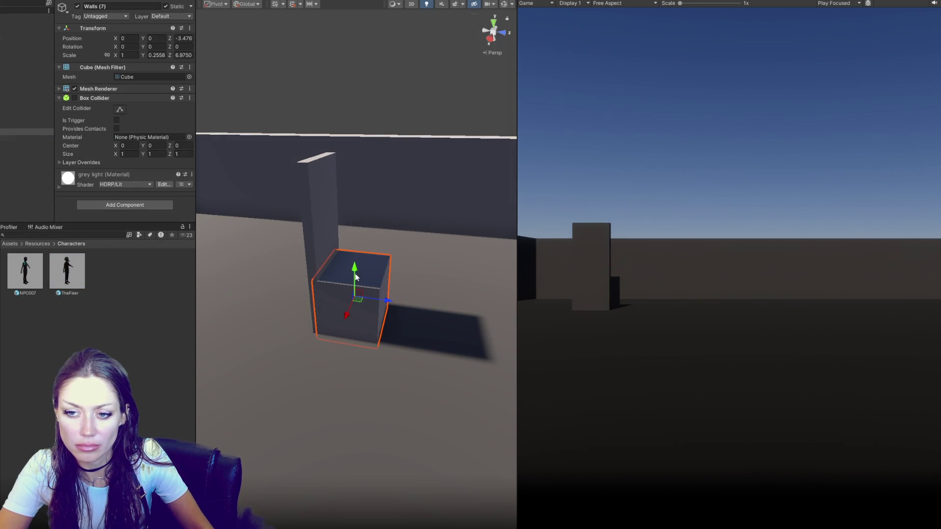
left_click_drag(350, 283, 351, 275)
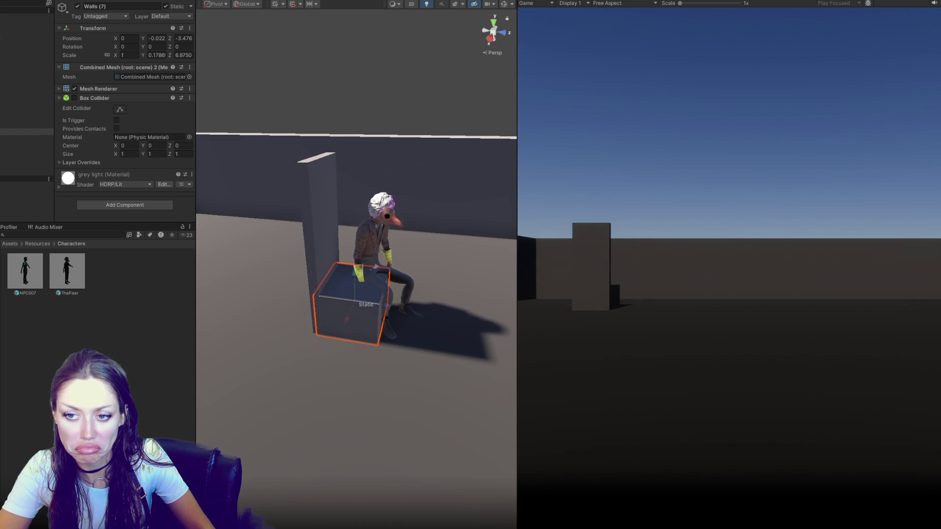
key("ctrl+p")
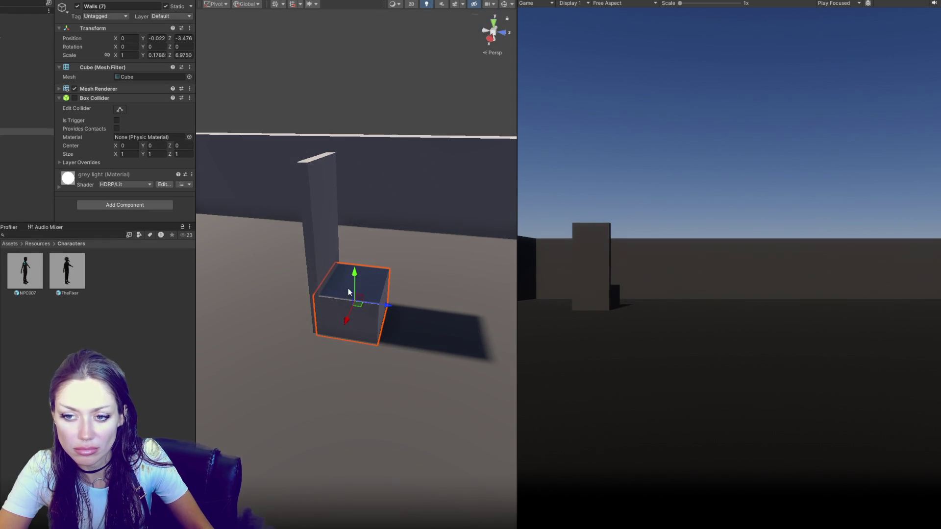
Lower the seat block slightly and rerun the scene to test the sitting pose
left_click_drag(352, 278, 354, 276)
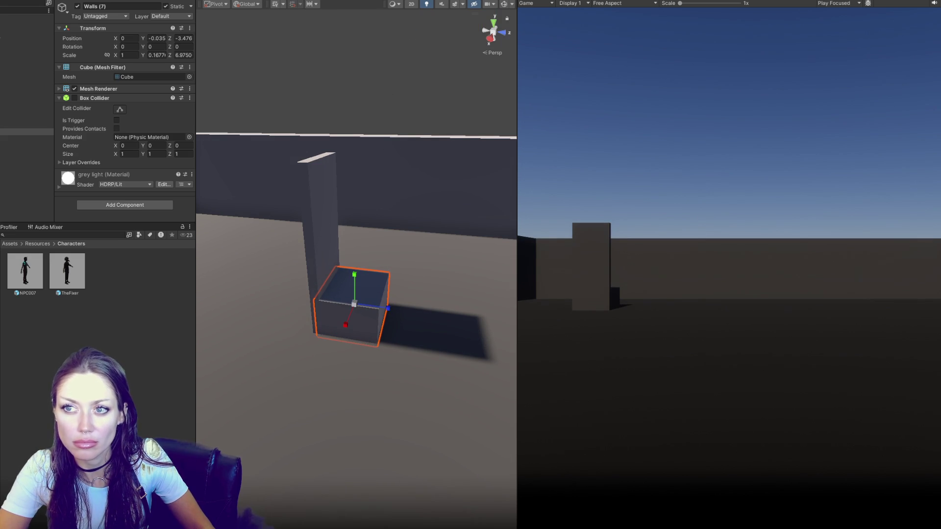
left_click(432, 32)
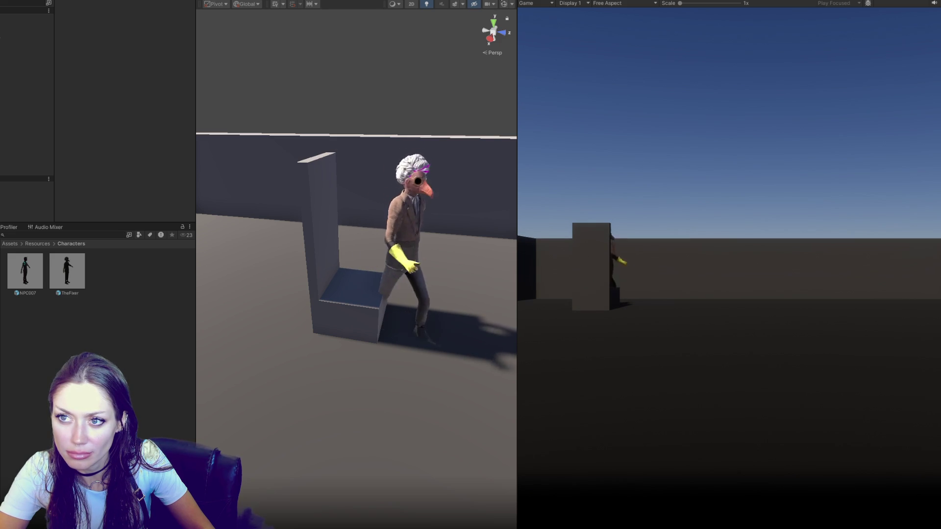
key("ctrl+p")
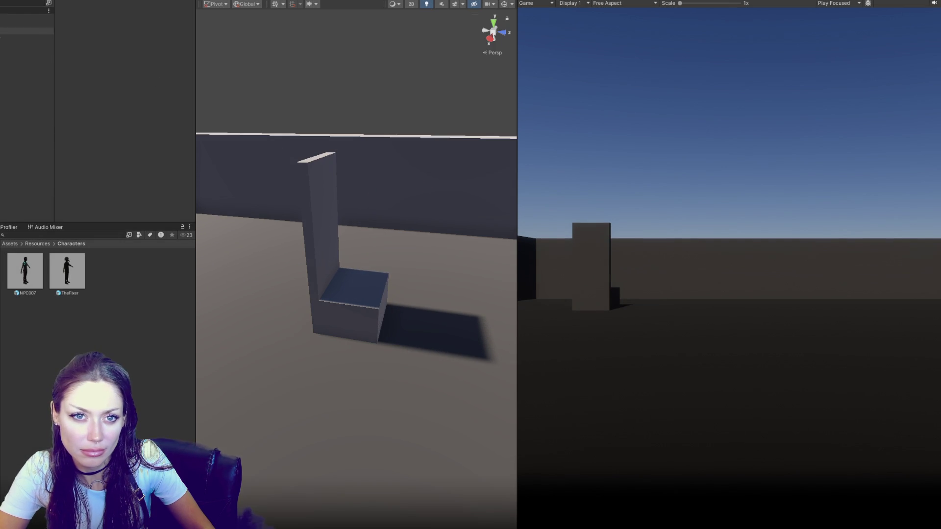
Open TheFixer in Prefab Mode and inspect the Cards mesh's Hair Cutout material
left_click(68, 271)
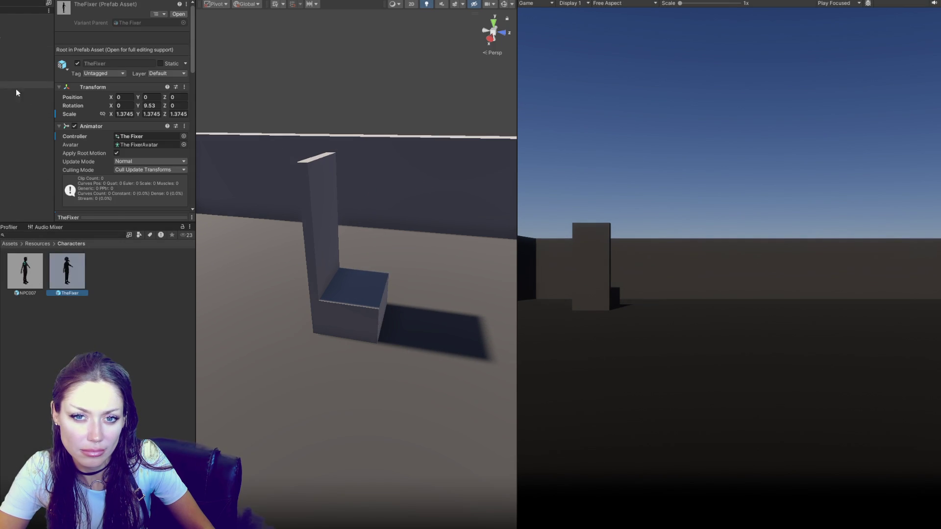
scroll(94, 101, "down", 5)
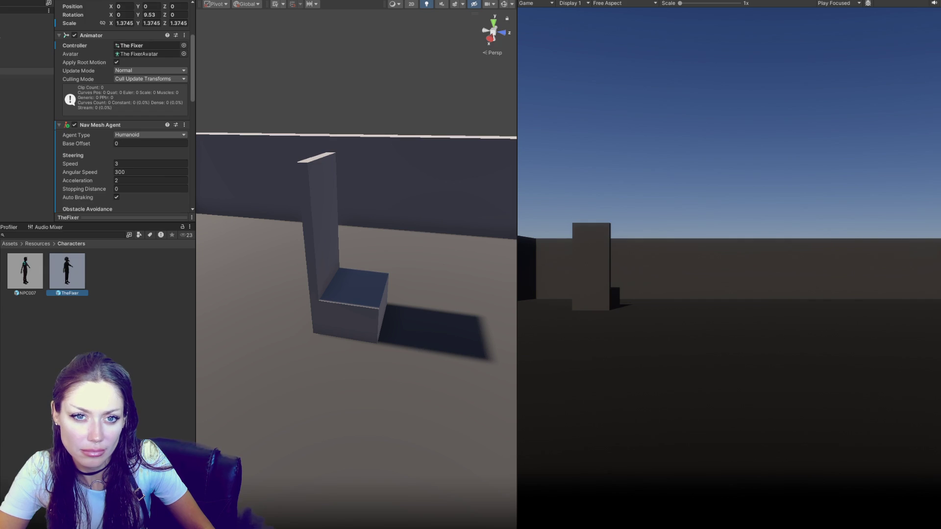
double_click(61, 277)
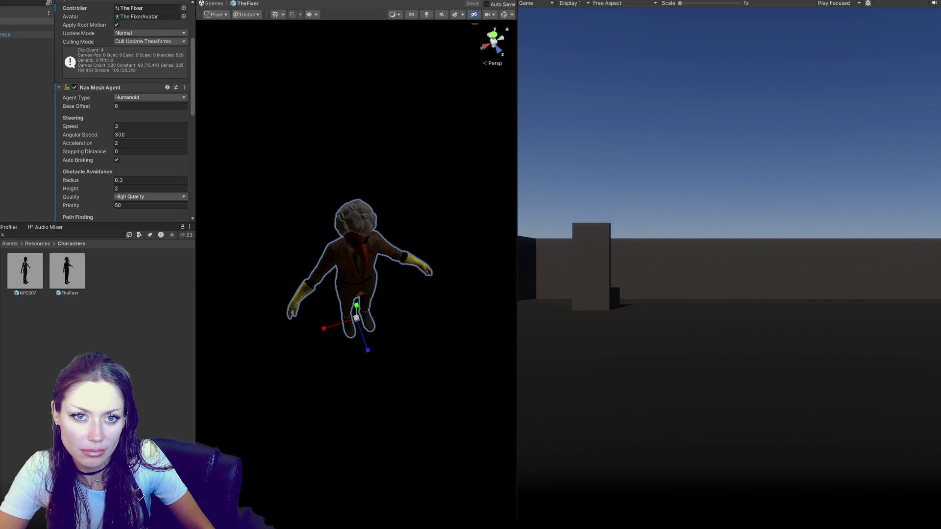
left_click(357, 223)
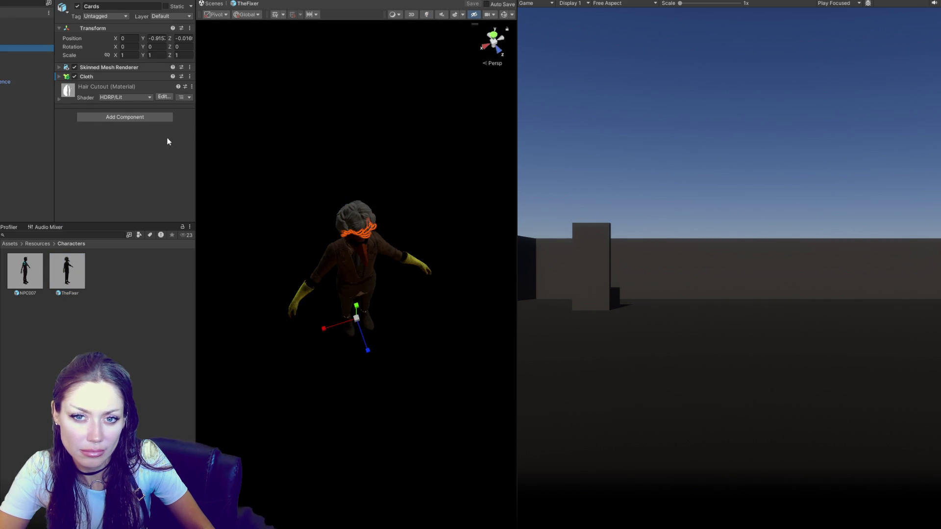
left_click(101, 92)
scroll(167, 191, "down", 5)
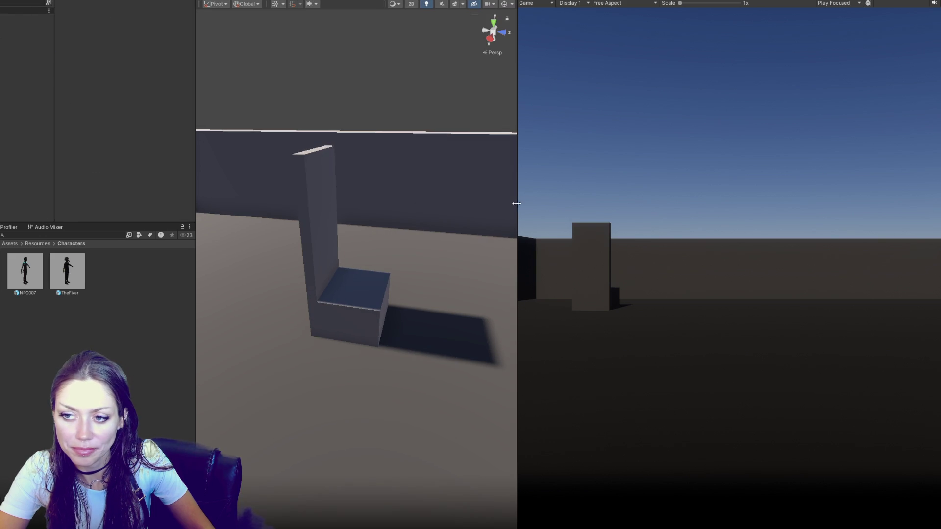
Temporarily maximize the Scene view to orbit to an overhead view of the room
key("shift+space")
scroll(661, 234, "down", 5)
mouse_move(660, 234)
left_mouse_down()
mouse_move(427, 178)
mouse_move(513, 220)
left_mouse_up()
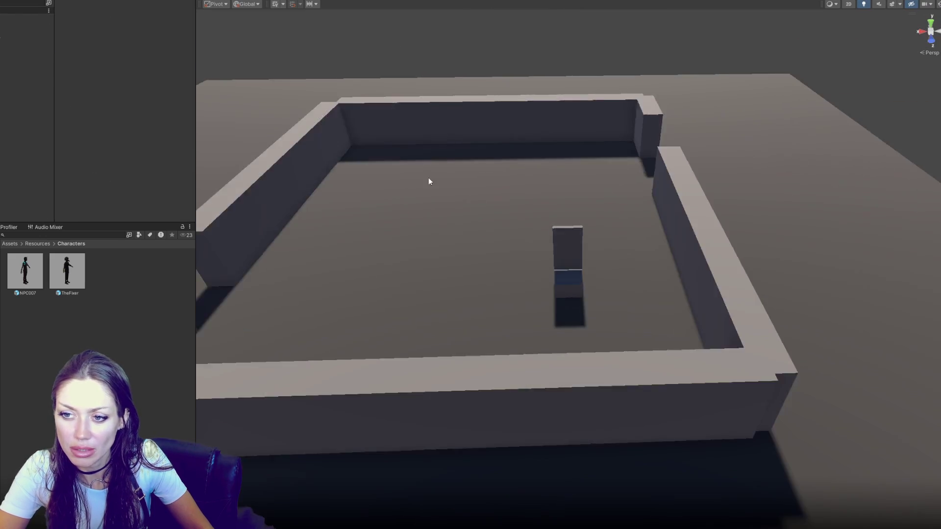
key("shift+space")
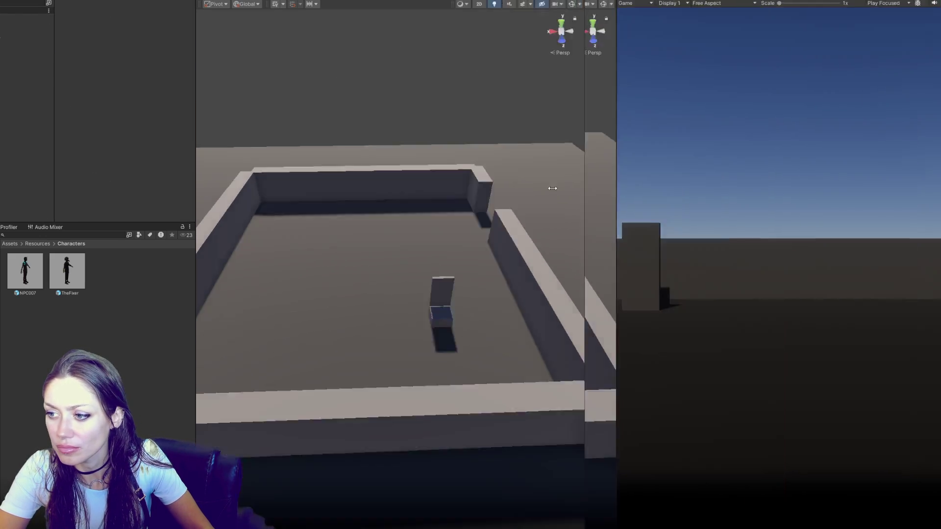
Widen the Scene view over the walled room and select the CONTROLS object
left_click_drag(261, 94, 714, 235)
mouse_move(604, 242)
left_mouse_down()
mouse_move(592, 206)
mouse_move(569, 233)
mouse_move(554, 231)
left_mouse_up()
left_click(14, 24)
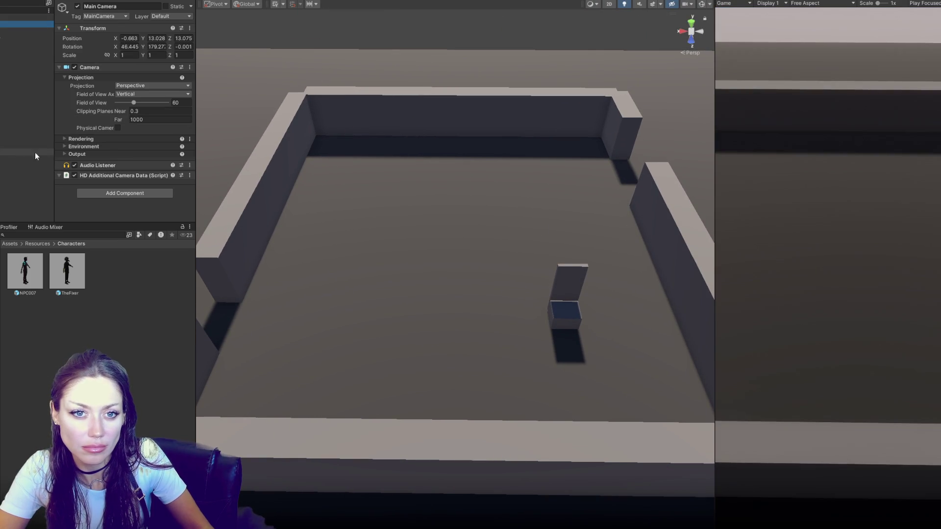
key("Up")
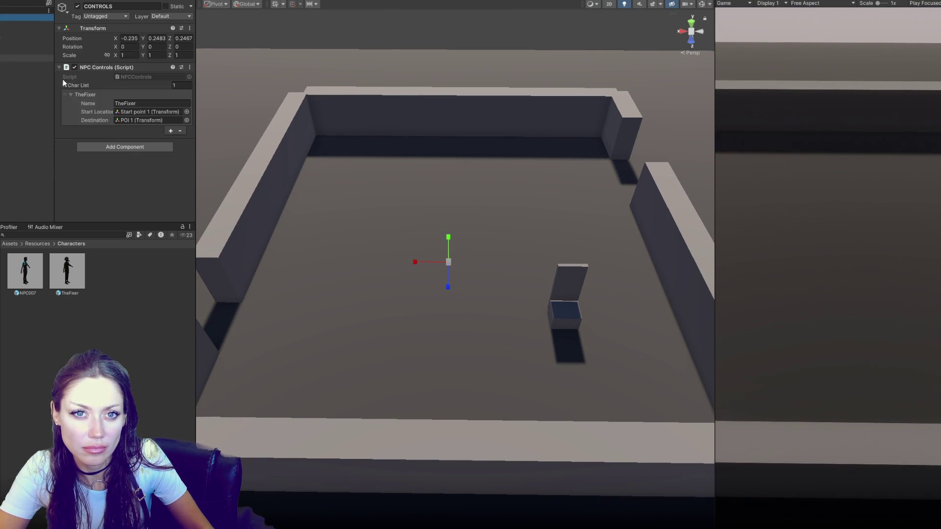
Increase TheFixer's Routine Element 1 Time At Dest in Prefab Mode, then run and stop the scene
double_click(80, 264)
scroll(108, 140, "down", 10)
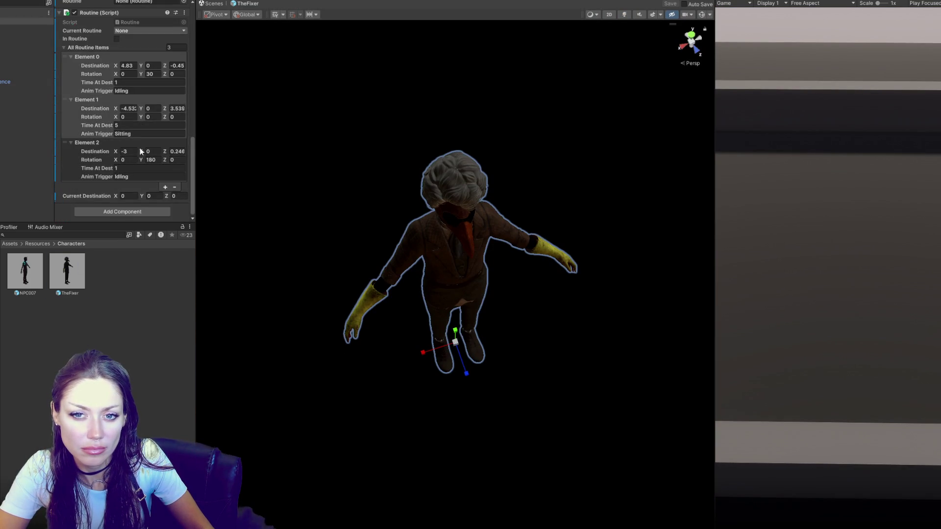
left_click(133, 126)
type("7")
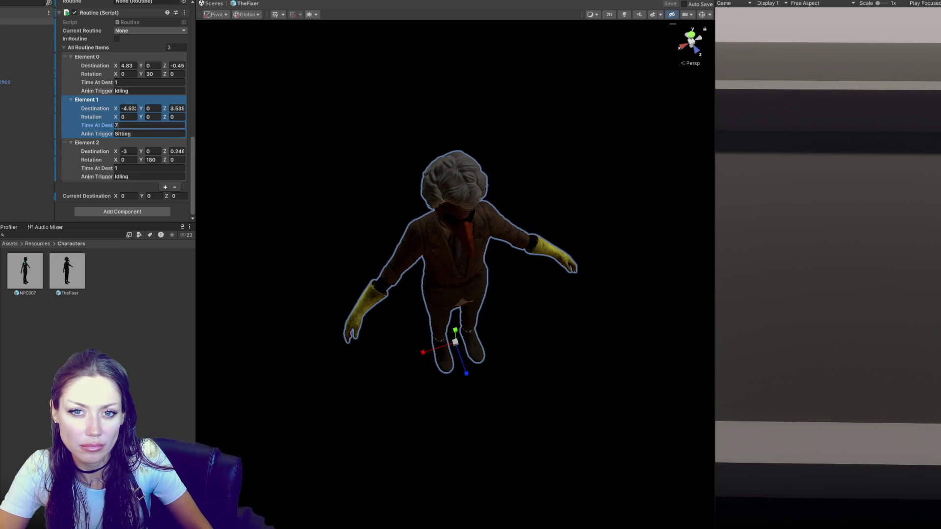
left_click(214, 3)
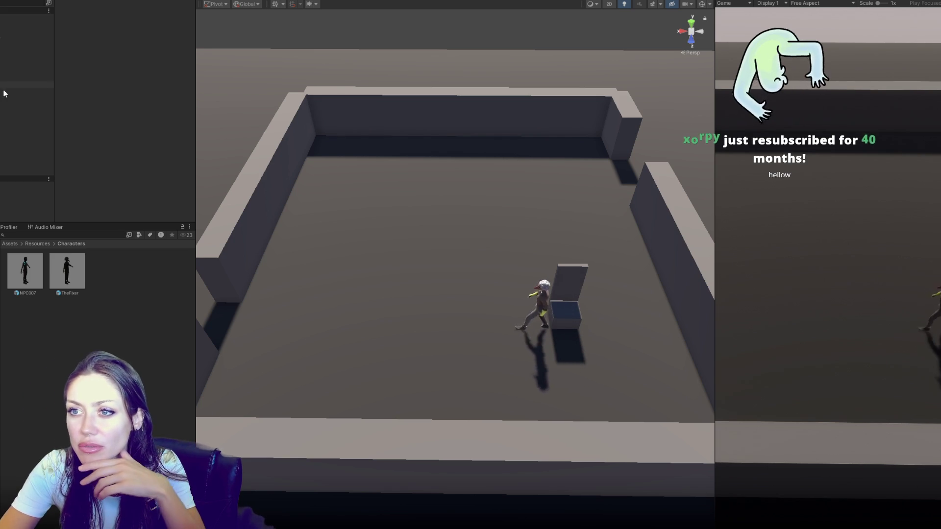
key("ctrl+p")
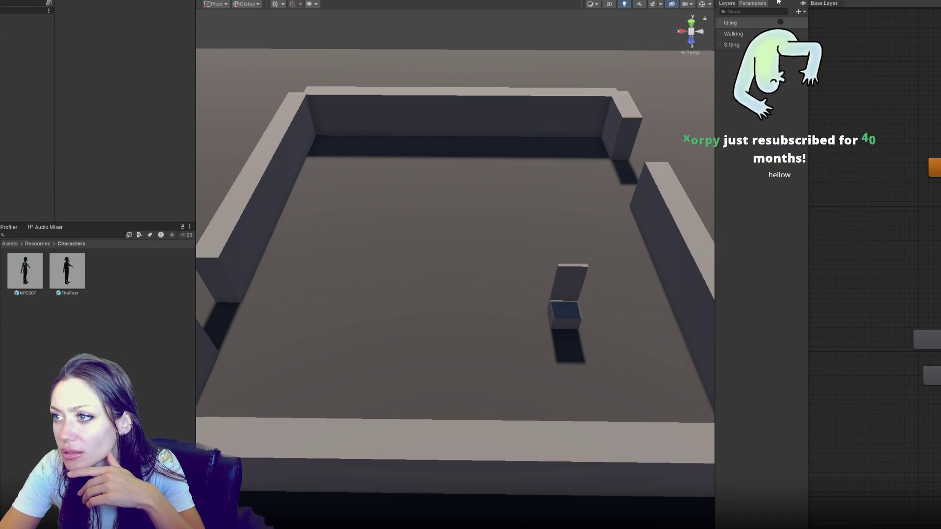
Enlarge the Animator view and open the Sitting clip's import settings
left_click_drag(714, 163, 376, 162)
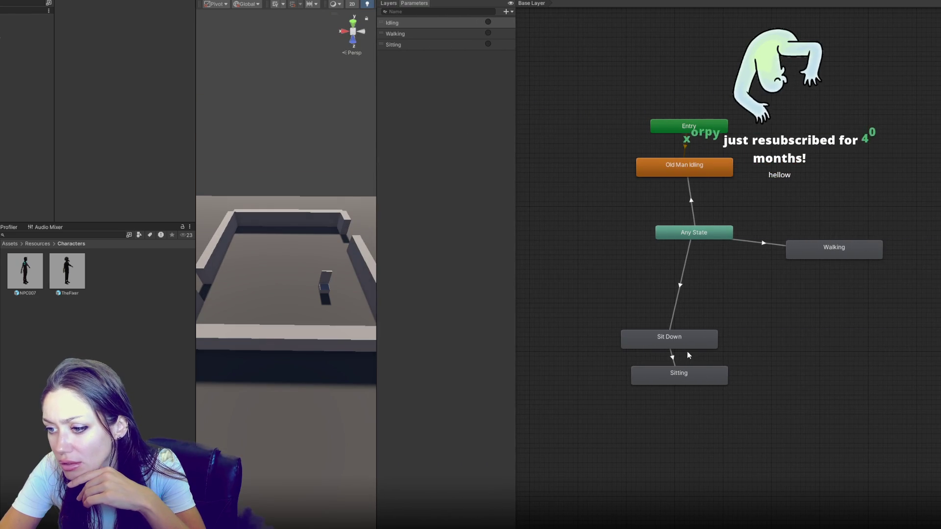
left_click(686, 376)
double_click(686, 377)
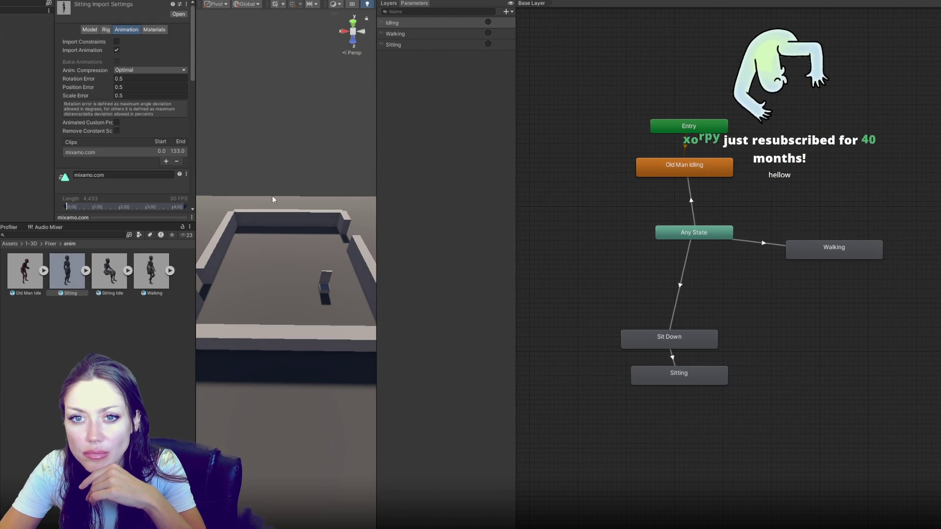
scroll(146, 122, "down", 10)
Tick Loop Pose, base Root Transform Position (XZ) on Original, and apply the import changes
left_click(116, 128)
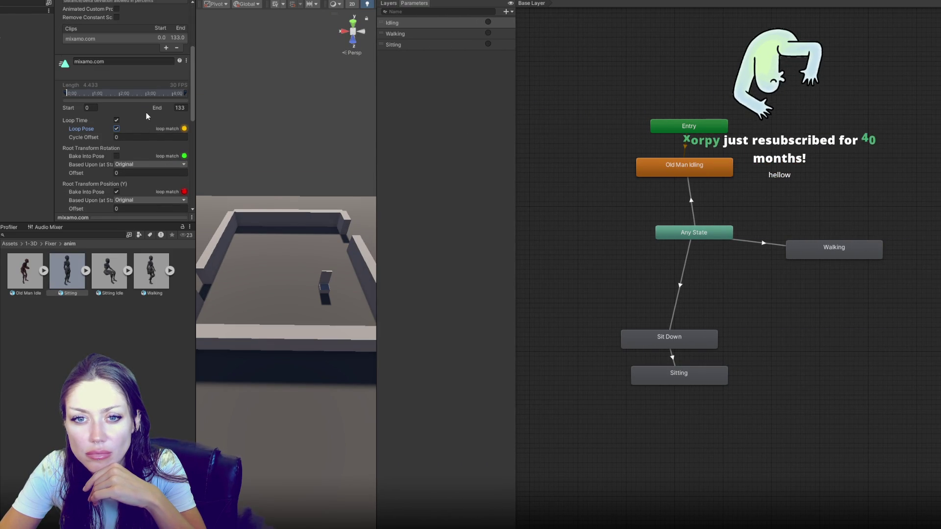
scroll(146, 113, "down", 3)
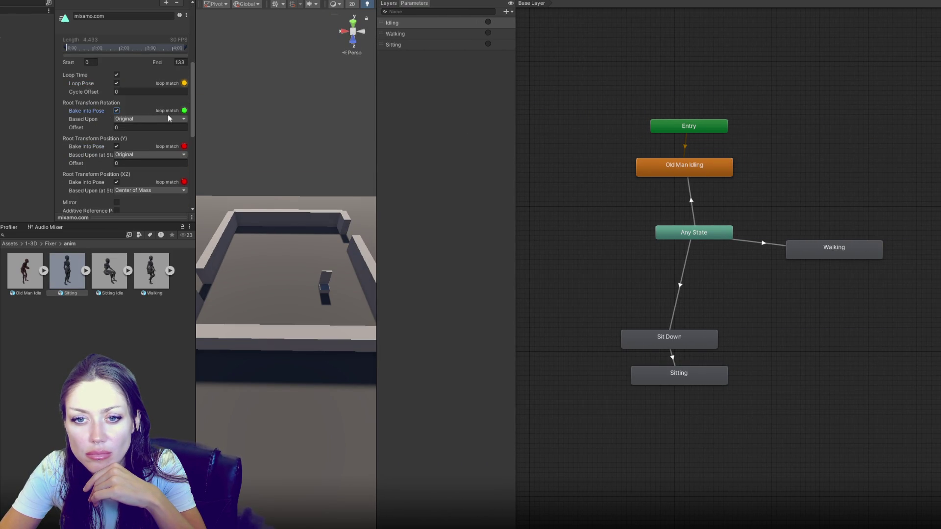
scroll(168, 117, "down", 3)
left_click(169, 126)
left_click(163, 122)
scroll(166, 135, "down", 4)
left_click(179, 149)
scroll(169, 138, "up", 10)
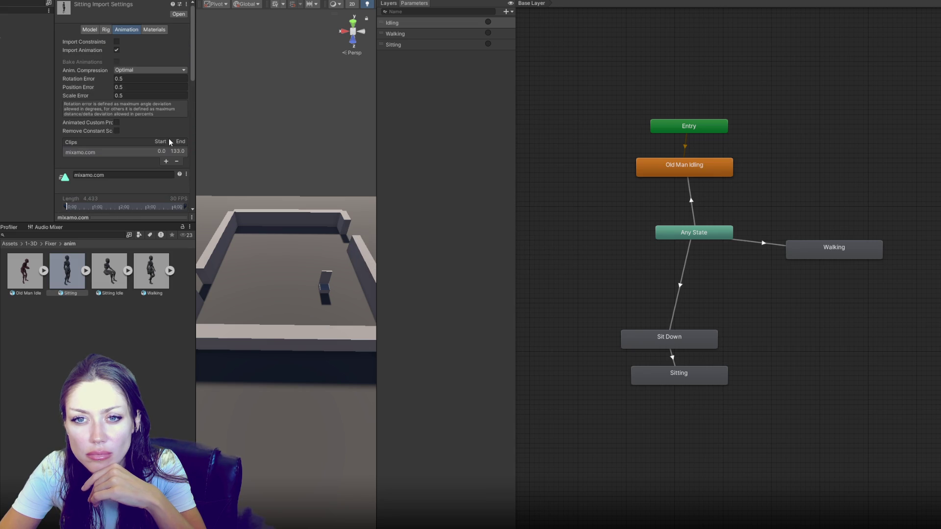
left_click_drag(673, 374, 670, 386)
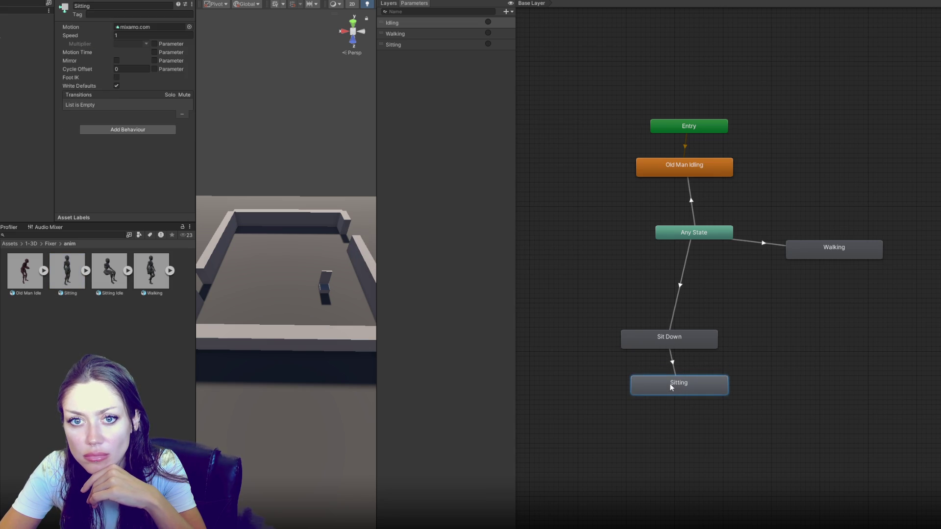
Review the Any State→Sit Down and Sit Down→Sitting transitions, toggling Has Exit Time off and back on
left_click(672, 363)
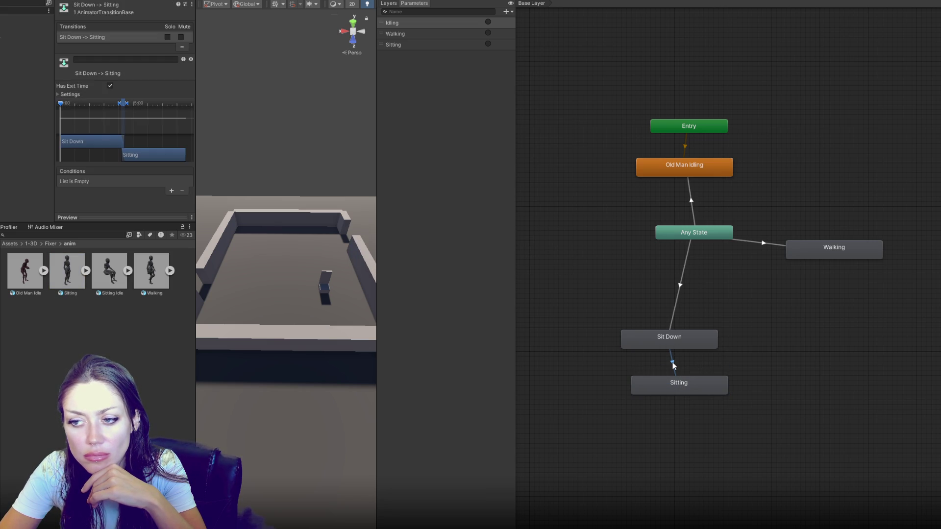
left_click(678, 343)
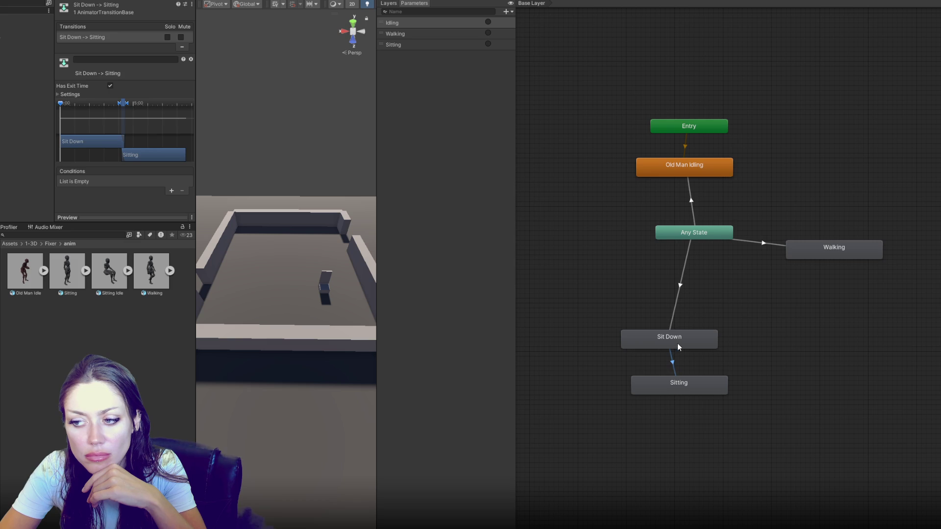
left_click(672, 310)
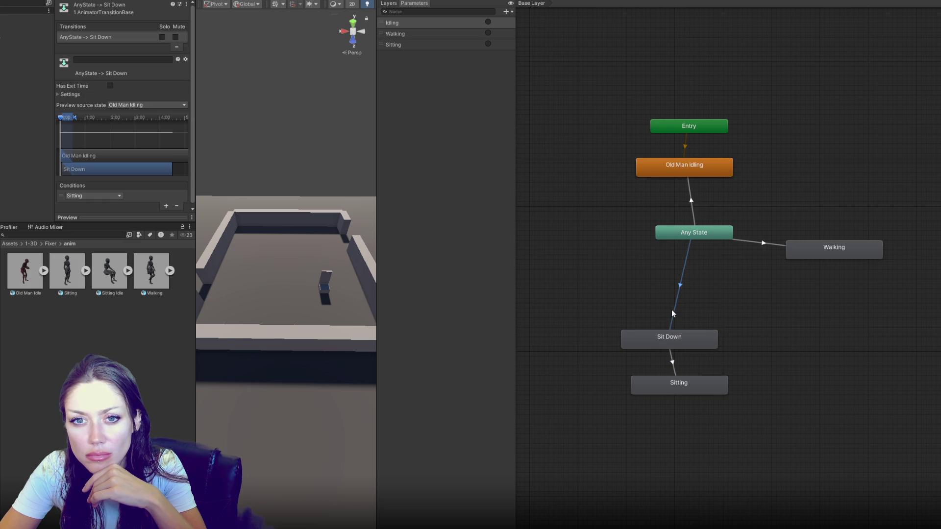
left_click(673, 338)
left_click(674, 365)
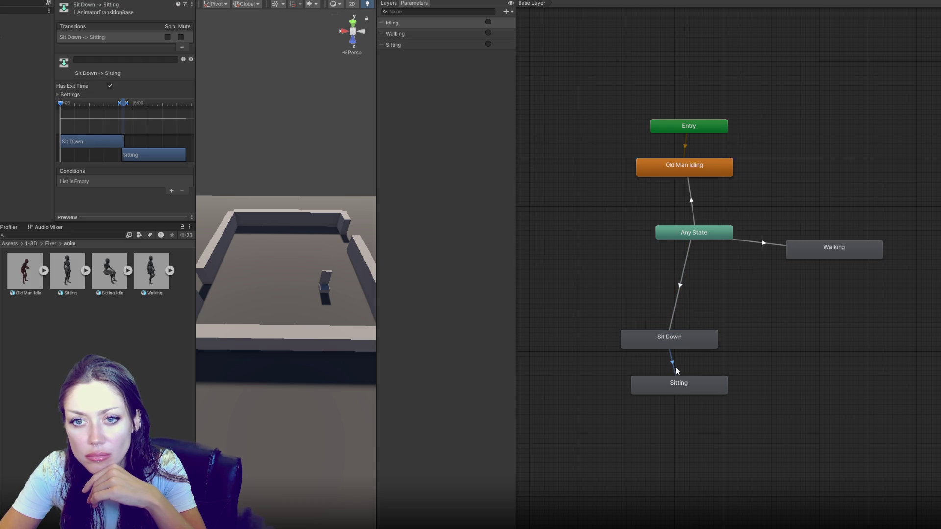
left_click(111, 86)
scroll(113, 89, "down", 1)
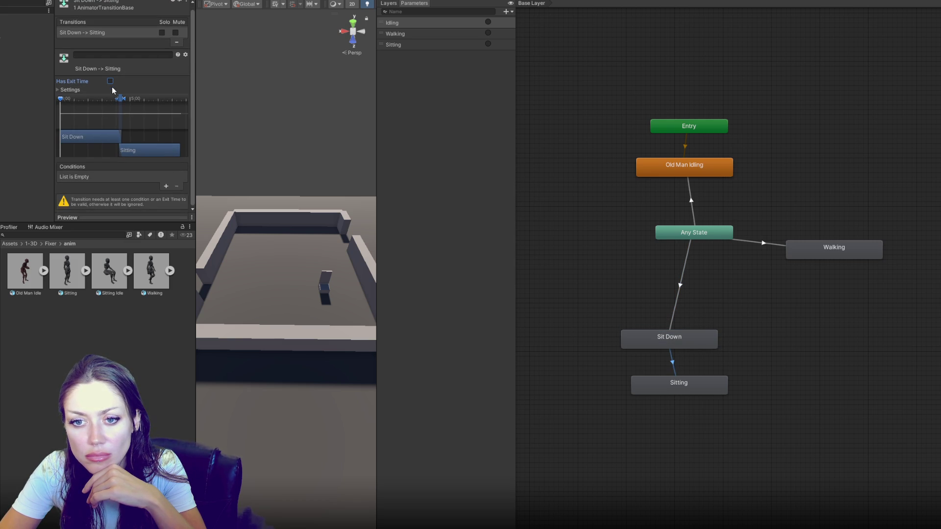
left_click(110, 81)
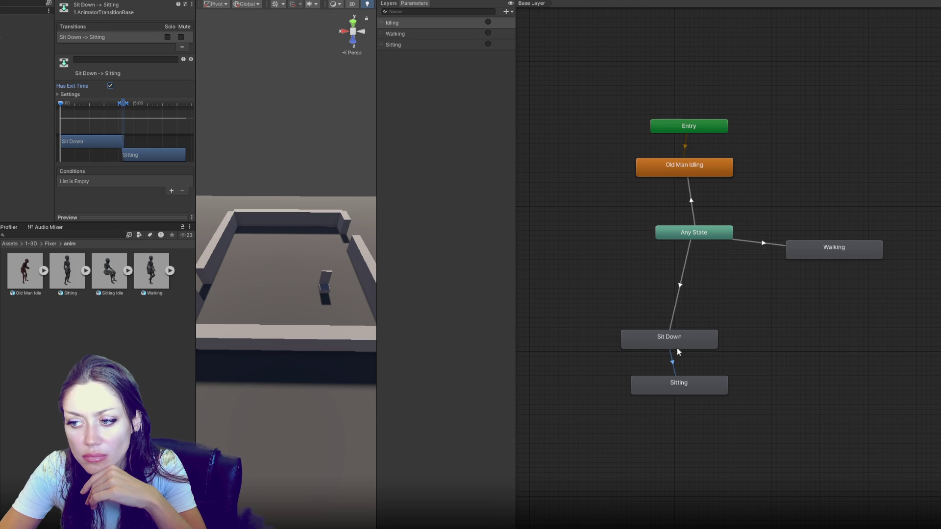
left_click(672, 319)
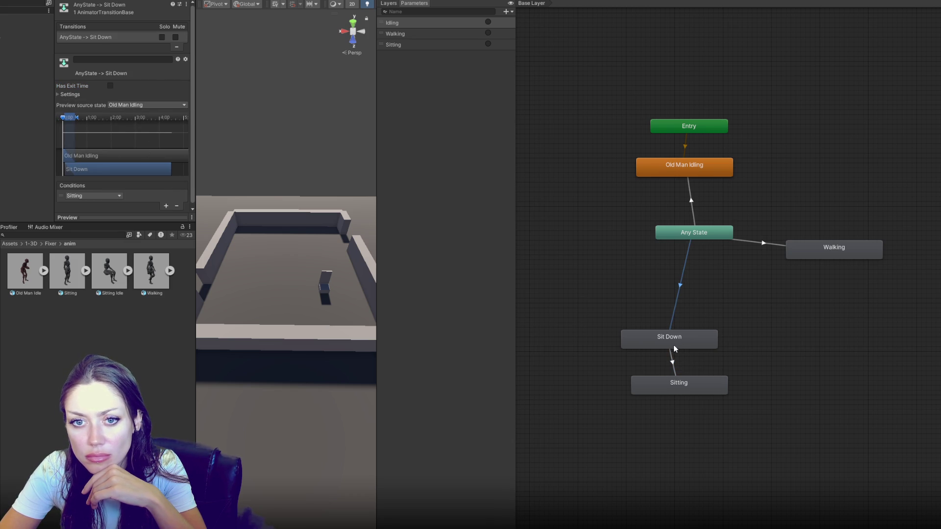
Move the Sit Down→Sitting blend start earlier, to about 88% of Sit Down
left_click(671, 359)
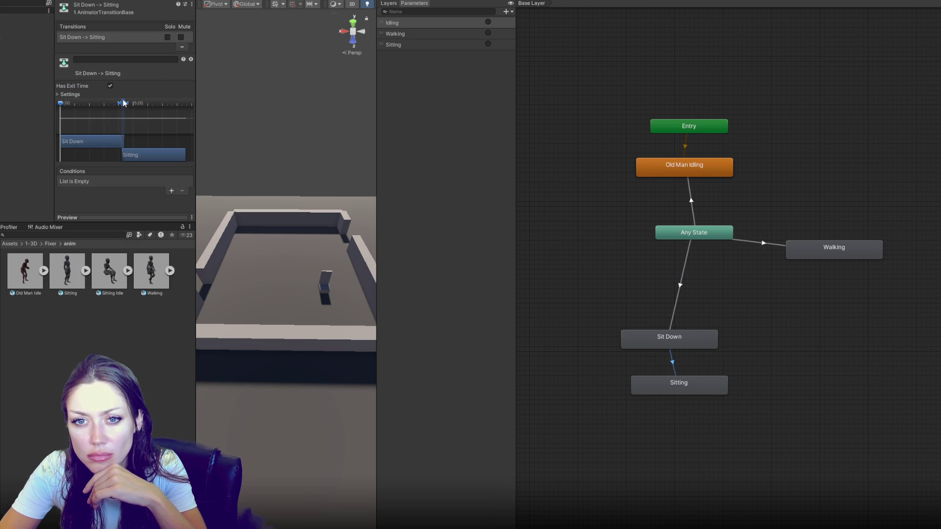
left_click_drag(122, 104, 117, 111)
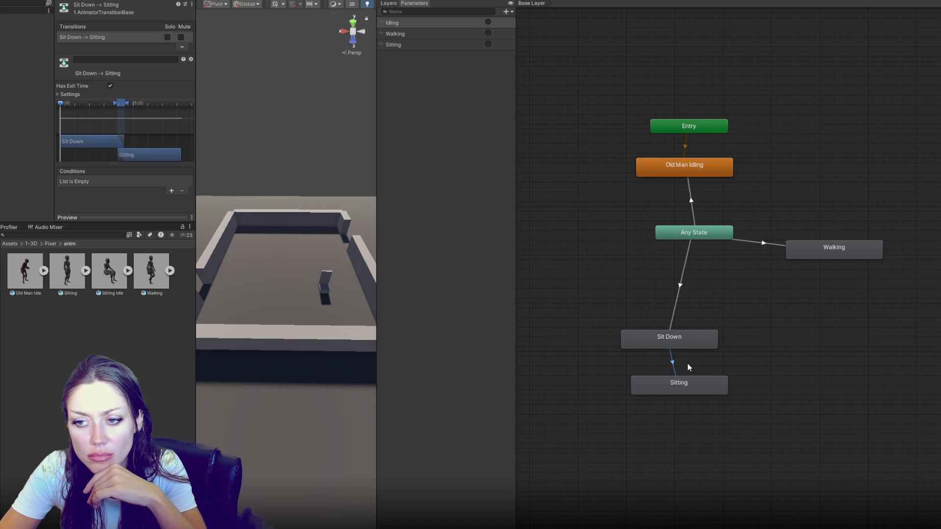
left_click(685, 389)
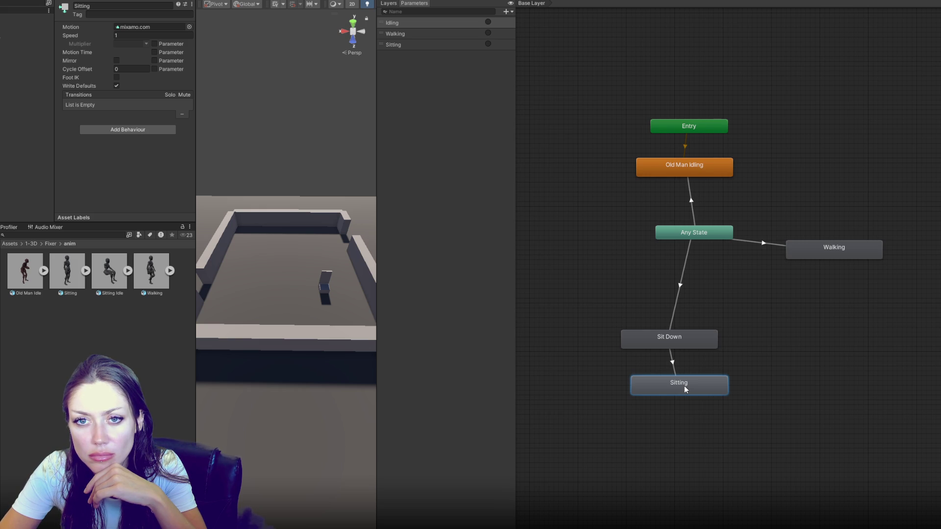
Reopen the Sitting clip's import settings and scroll to its loop options
double_click(684, 386)
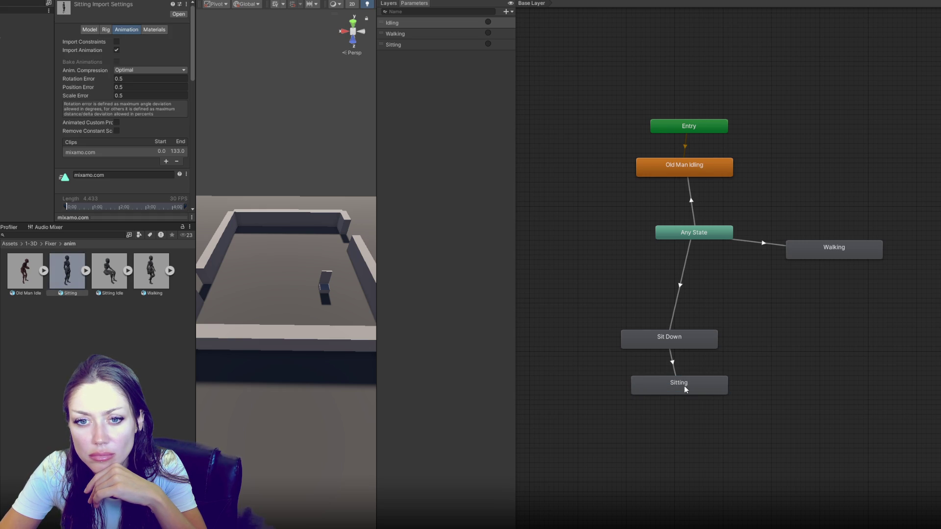
scroll(121, 195, "down", 3)
scroll(124, 179, "up", 3)
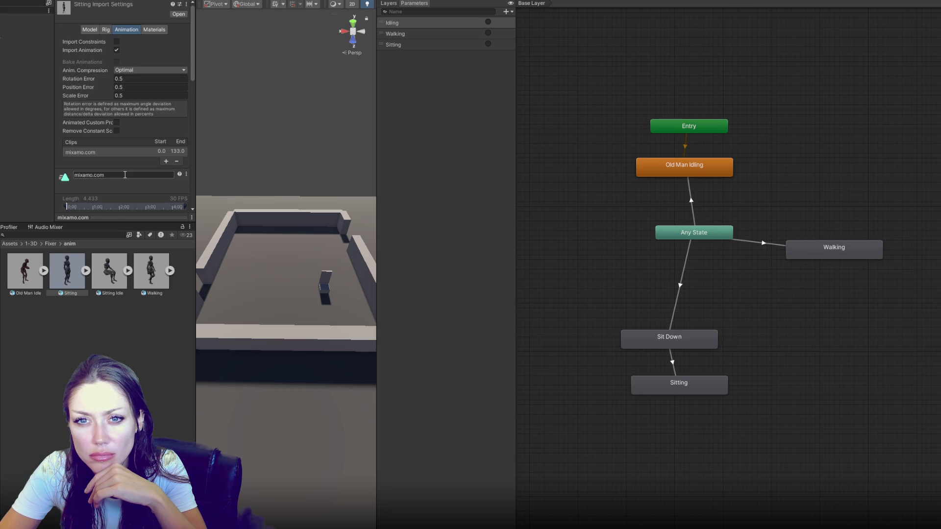
scroll(125, 175, "down", 6)
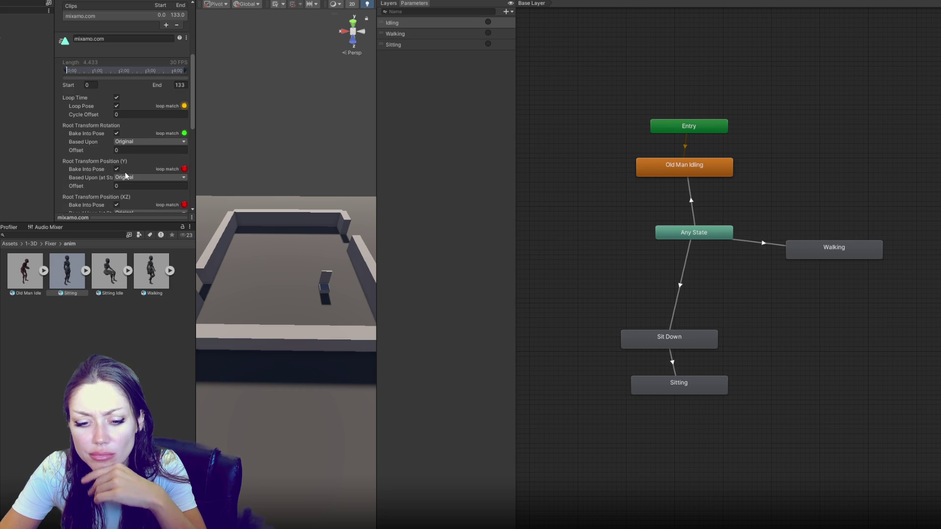
Bring up Routine.cs in VS Code and scroll to the animator trigger methods
key("alt+Tab")
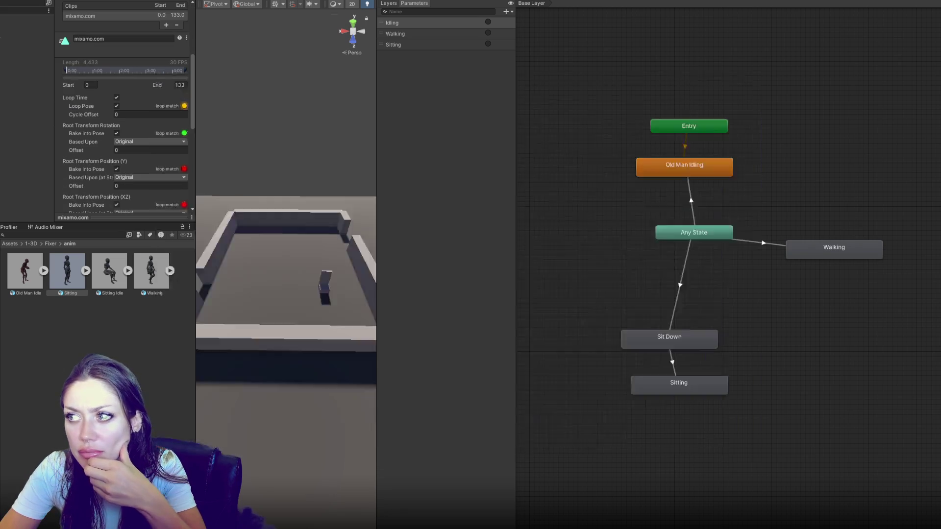
scroll(428, 262, "down", 15)
scroll(428, 261, "down", 5)
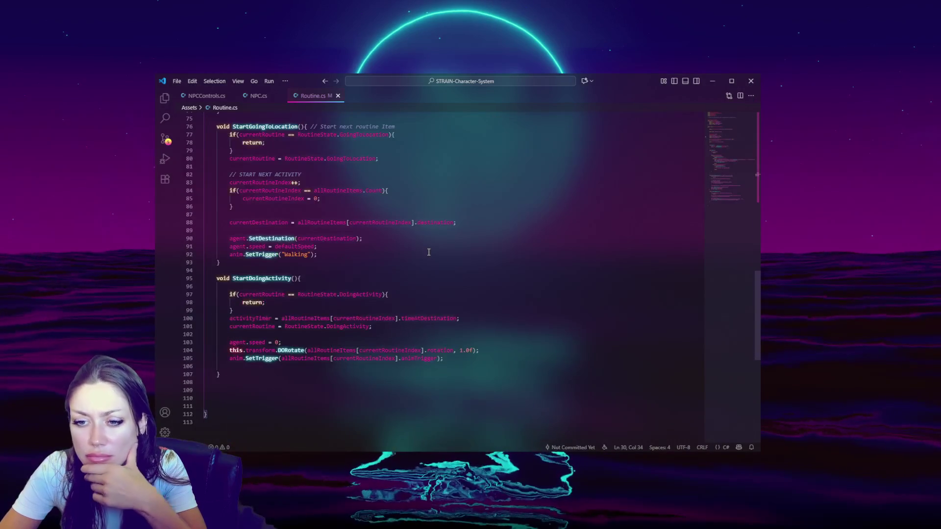
Review StartDoingActivity in Routine.cs, ending on the empty line 106 after the SetTrigger call
scroll(429, 252, "up", 5)
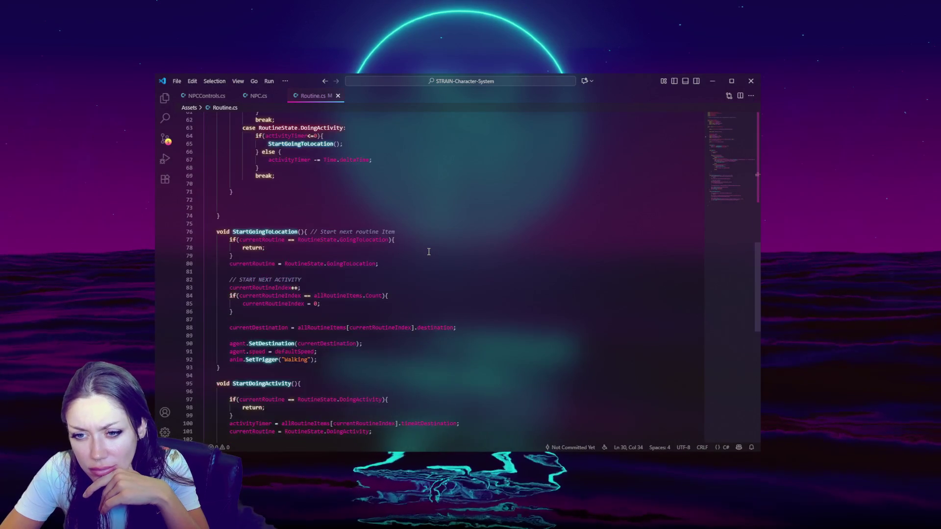
scroll(428, 250, "down", 6)
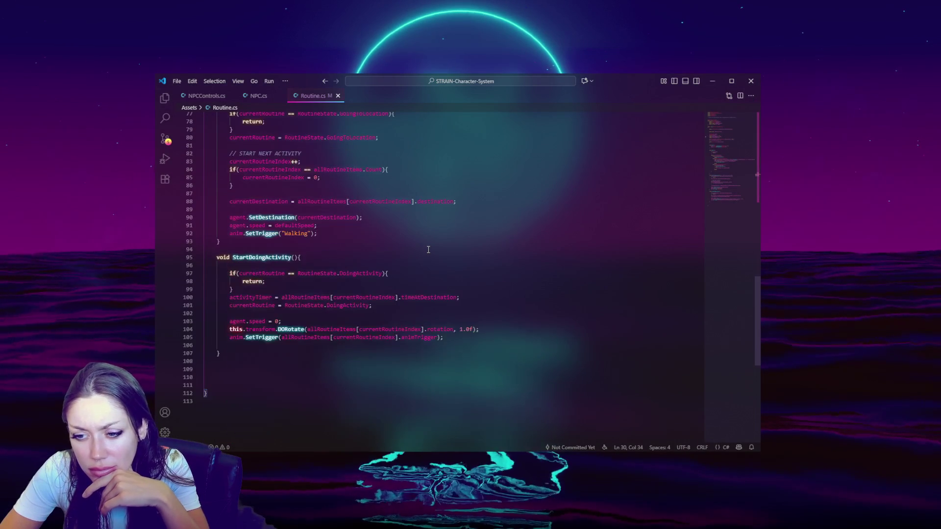
left_click(472, 330)
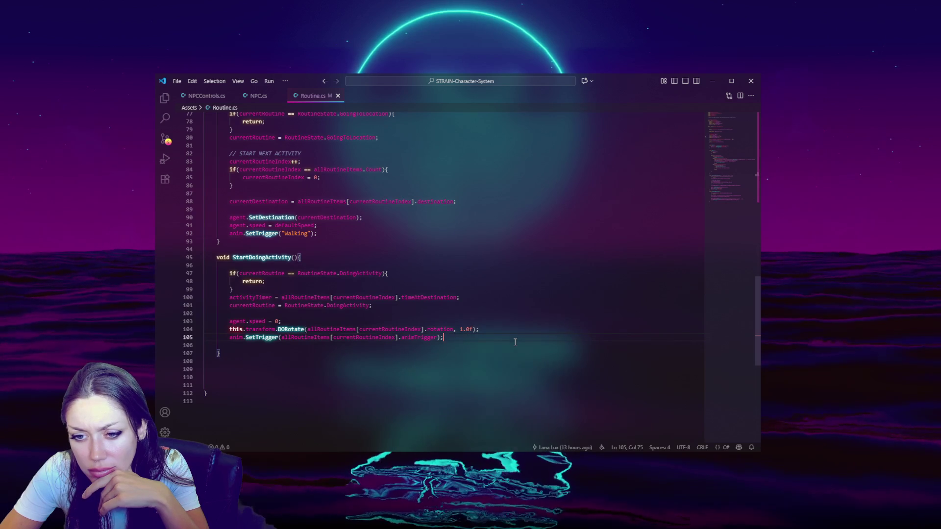
double_click(254, 257)
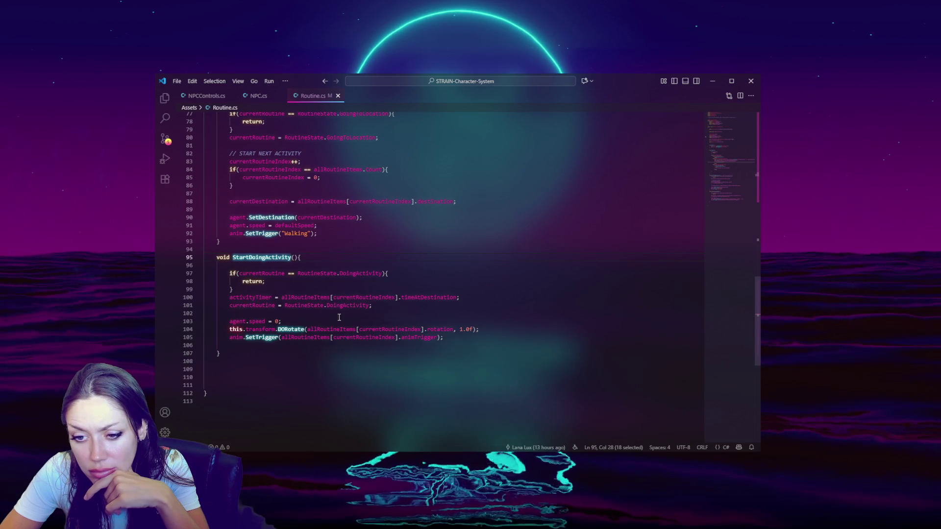
left_click(438, 337)
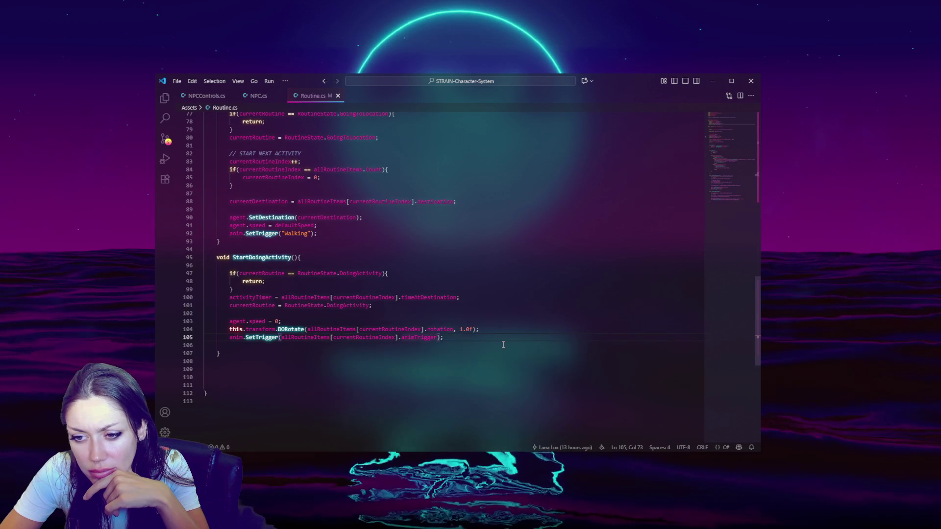
key("Down")
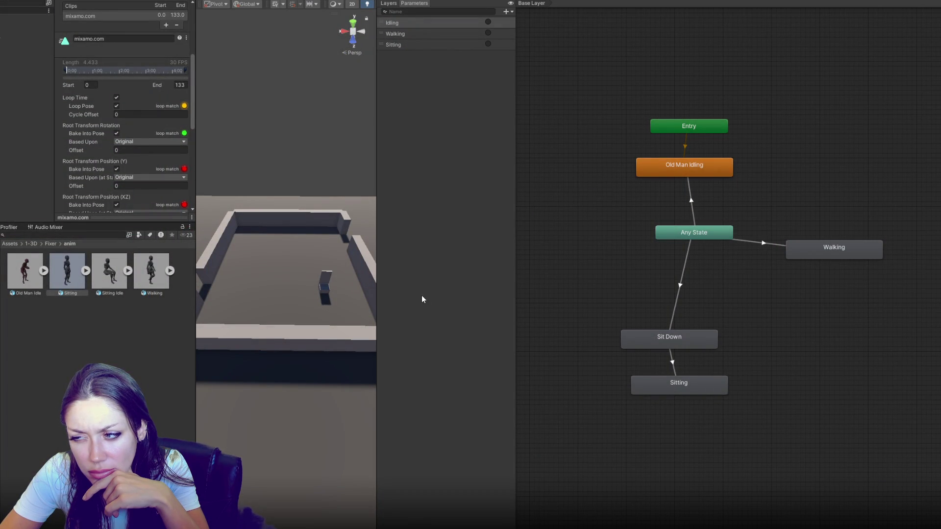
Add Debug.Log("start doing activity") after StartDoingActivity's early-return check and save Routine.cs
key("alt+Tab")
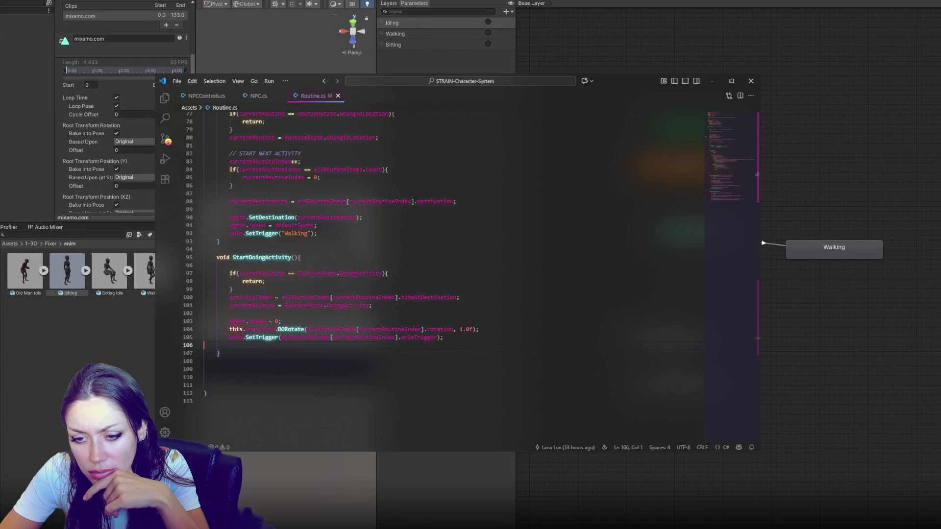
key("Tab")
key("Tab")
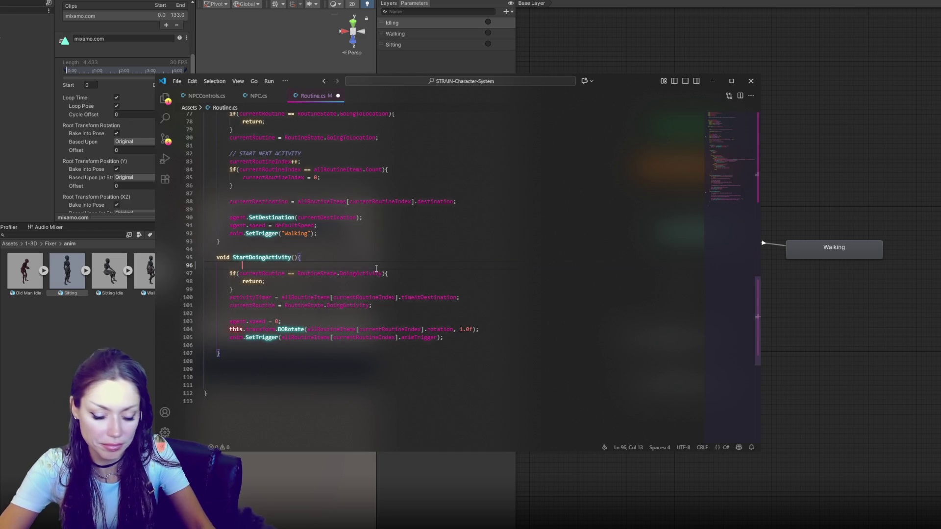
left_click(337, 290)
key("Return")
type("Debug.")
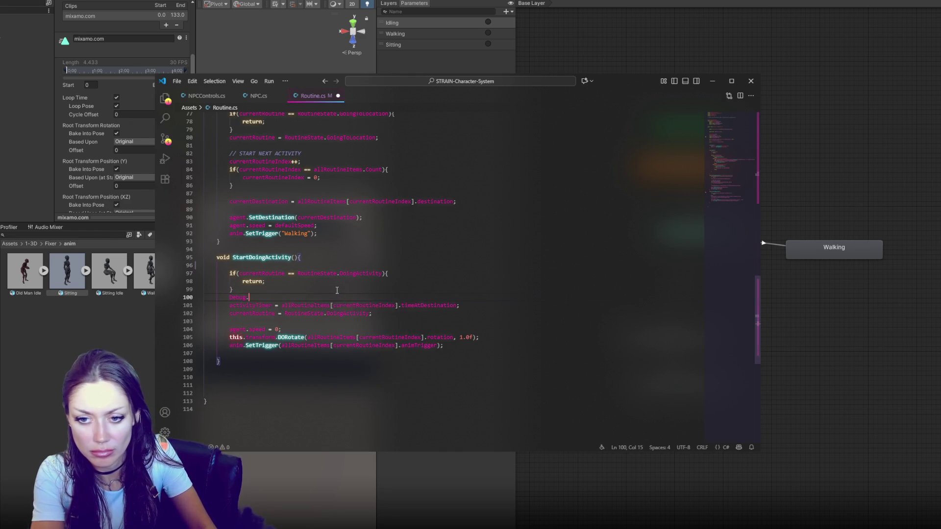
type("Log(\"start doing activity\");")
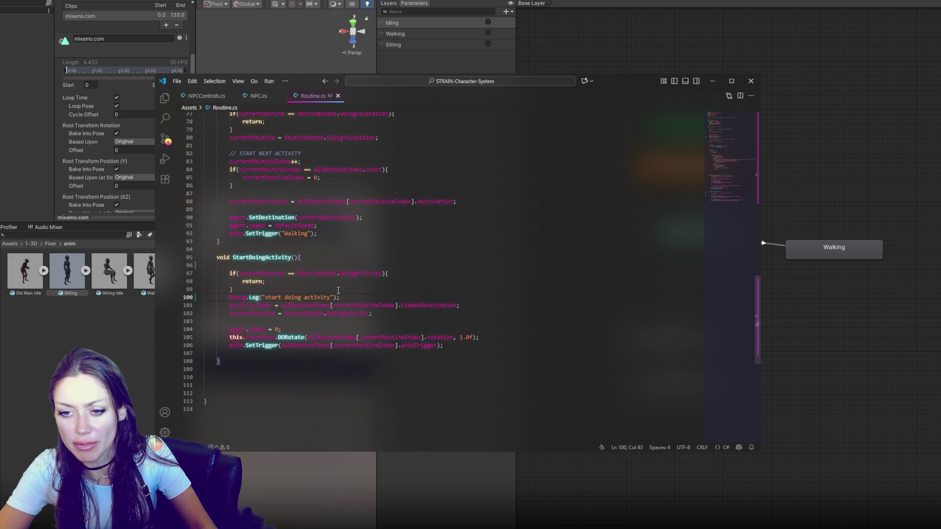
left_click(338, 290)
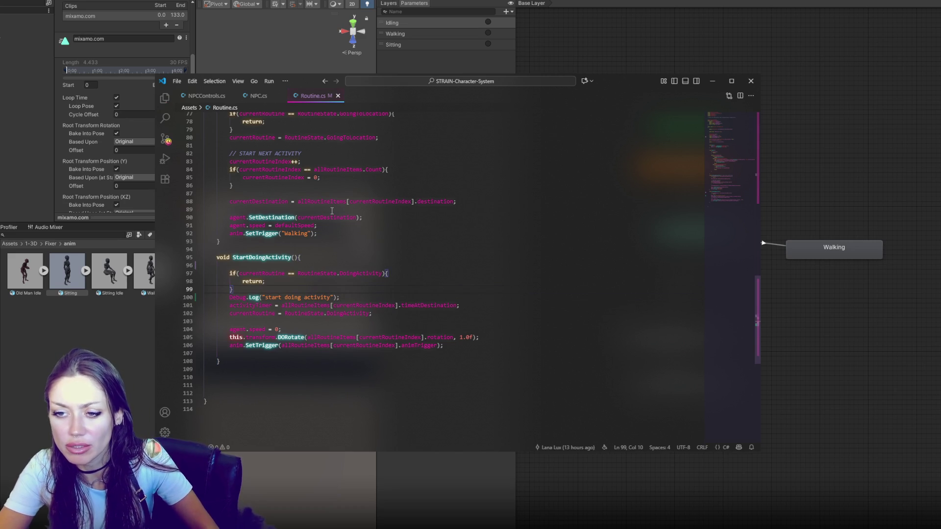
key("ctrl+s")
key("alt+Tab")
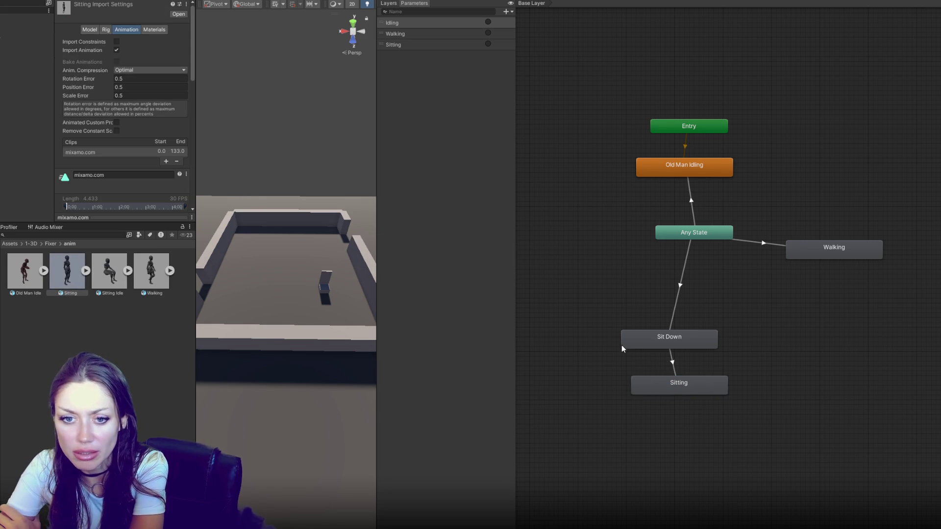
Play the Sitting animation in an enlarged preview, then show the Sitting Idle clip's import settings
left_click(671, 389)
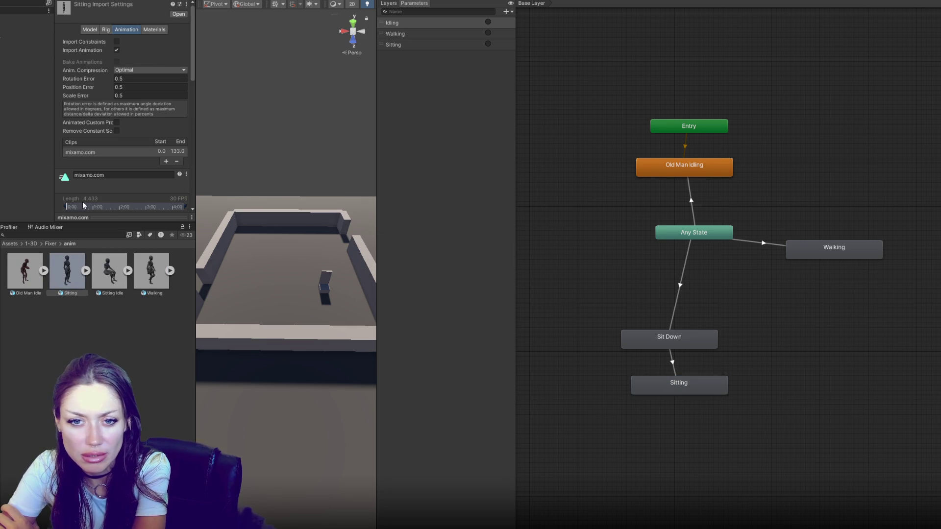
left_click_drag(68, 217, 66, 85)
left_click(61, 81)
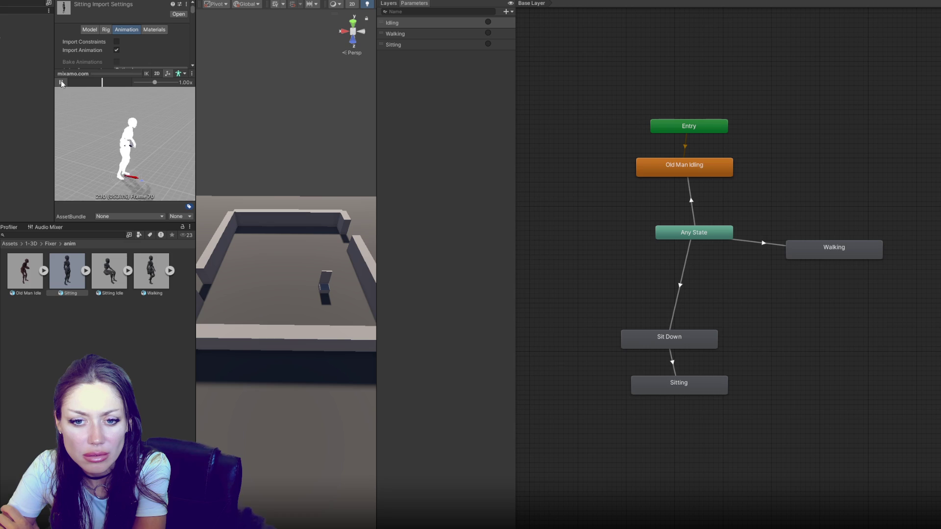
left_click(62, 81)
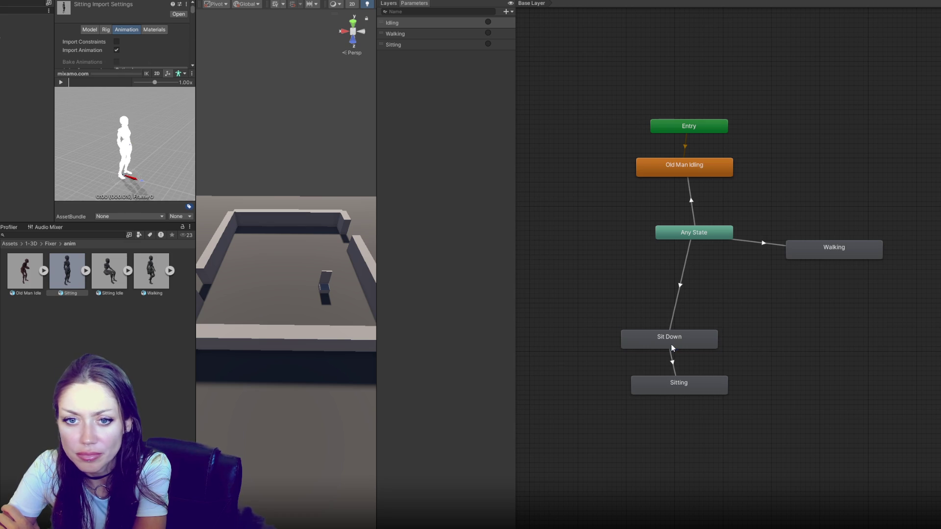
left_click(61, 82)
left_click(62, 82)
left_click(127, 270)
left_click(120, 270)
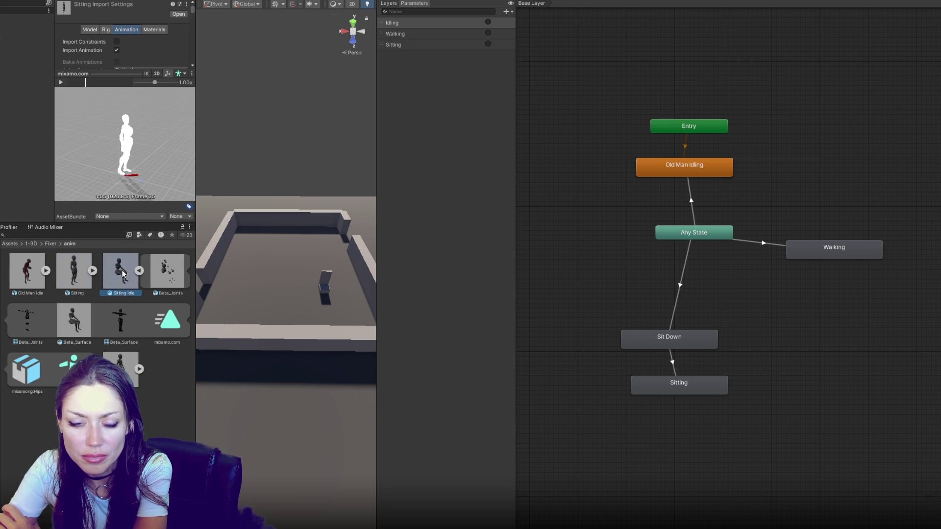
Apply looping import settings to the Sitting and Sitting Idle clips
left_click(88, 268)
left_click(116, 75)
scroll(116, 90, "down", 5)
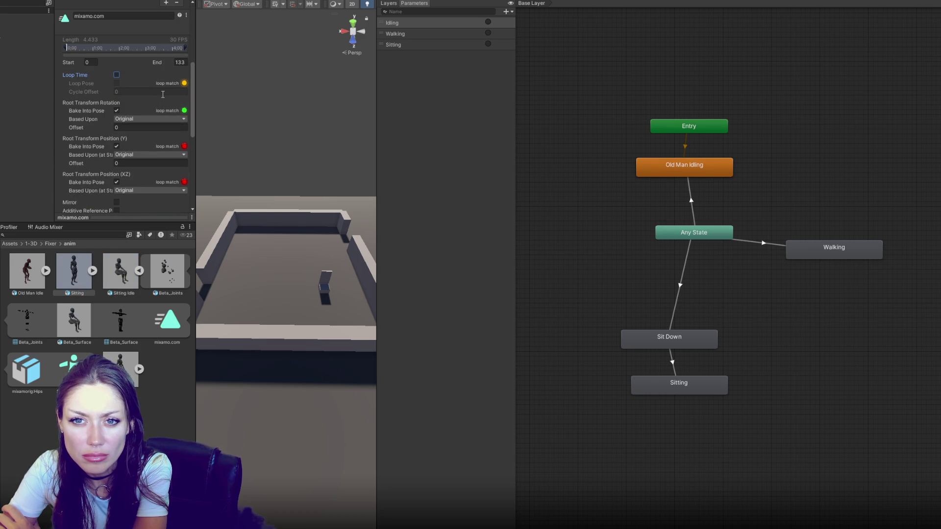
scroll(162, 94, "down", 5)
left_click(180, 128)
scroll(176, 133, "up", 10)
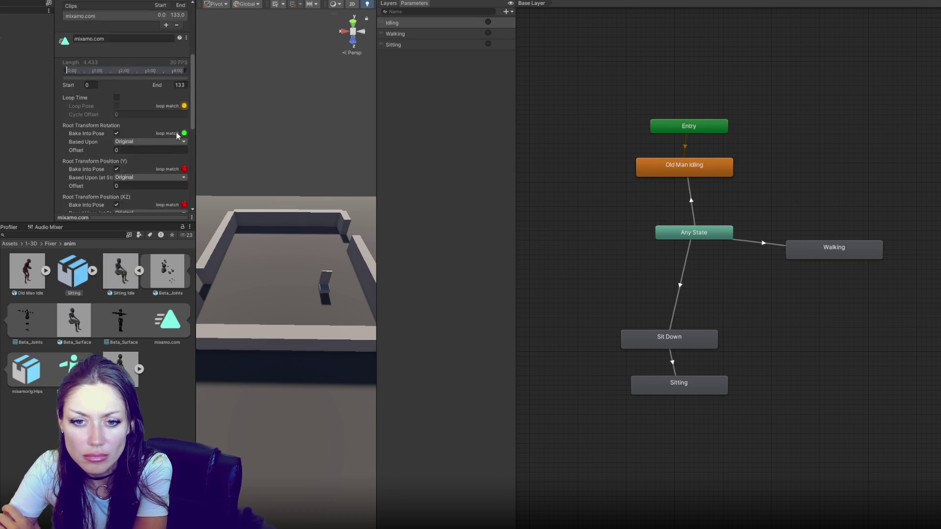
left_click(123, 267)
scroll(133, 120, "down", 5)
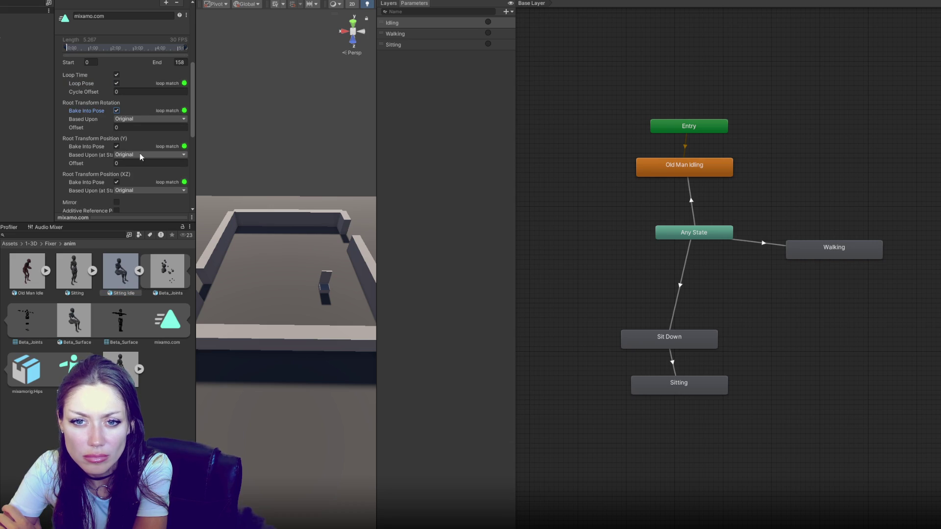
scroll(142, 160, "down", 5)
left_click(184, 171)
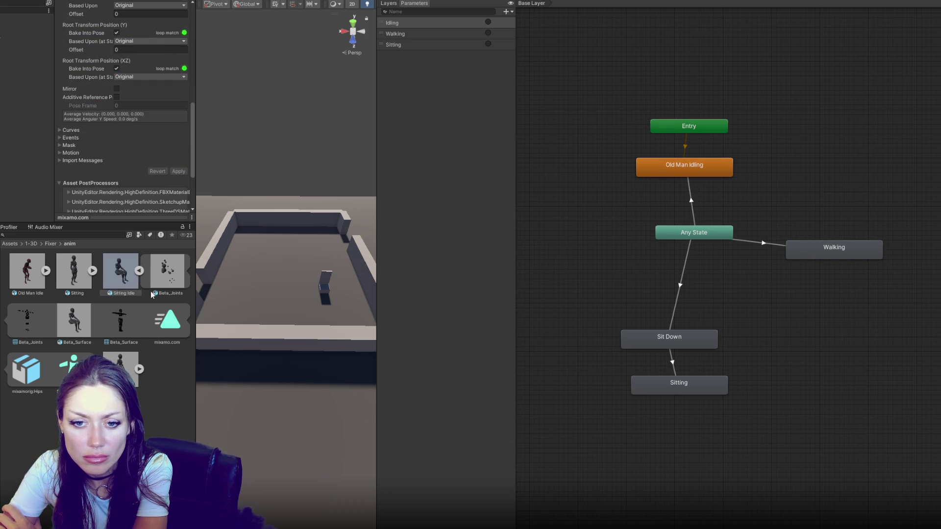
Replace the Animator's Sitting state with a new state from the Sitting Idle clip and start renaming it
left_click(687, 392)
mouse_move(682, 485)
left_mouse_down()
mouse_move(691, 438)
mouse_move(674, 387)
left_mouse_up()
key("Delete")
left_click(118, 6)
type("Sitting Idle")
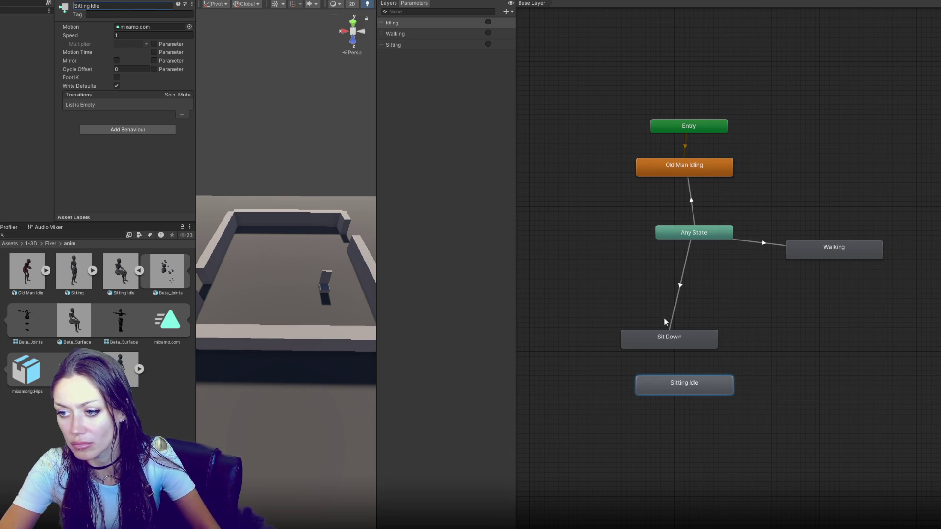
Add a Sit Down to Sitting Idle transition that blends in earlier, then widen the scene view
right_click(673, 341)
left_click(689, 349)
left_click(698, 382)
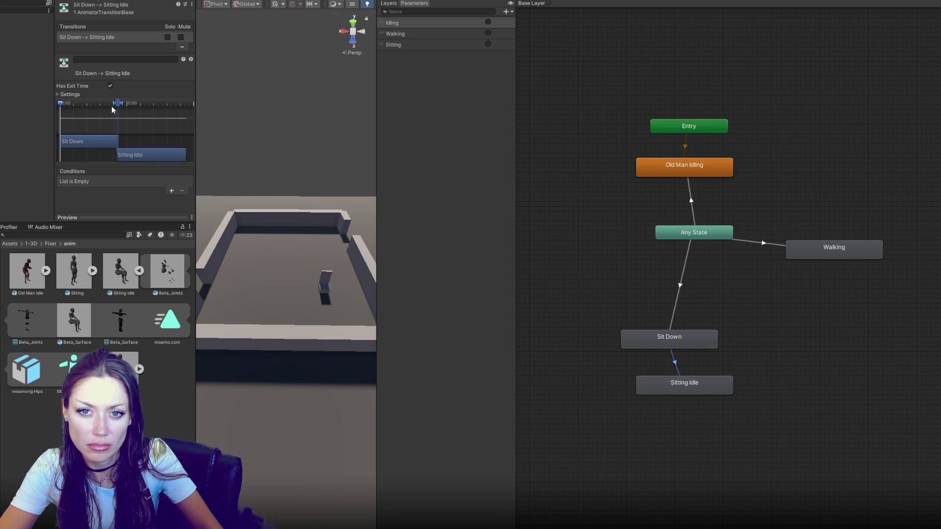
mouse_move(112, 110)
left_mouse_down()
mouse_move(104, 106)
mouse_move(114, 106)
left_mouse_up()
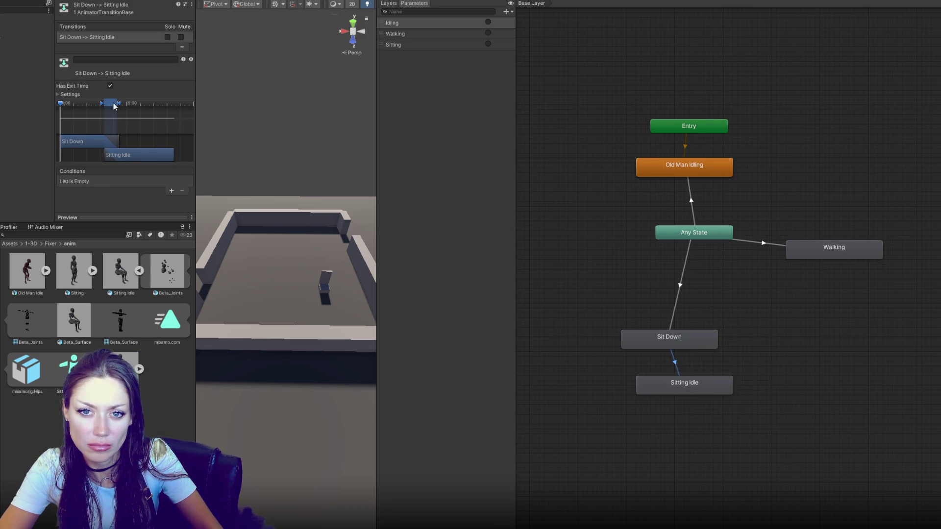
left_click(740, 368)
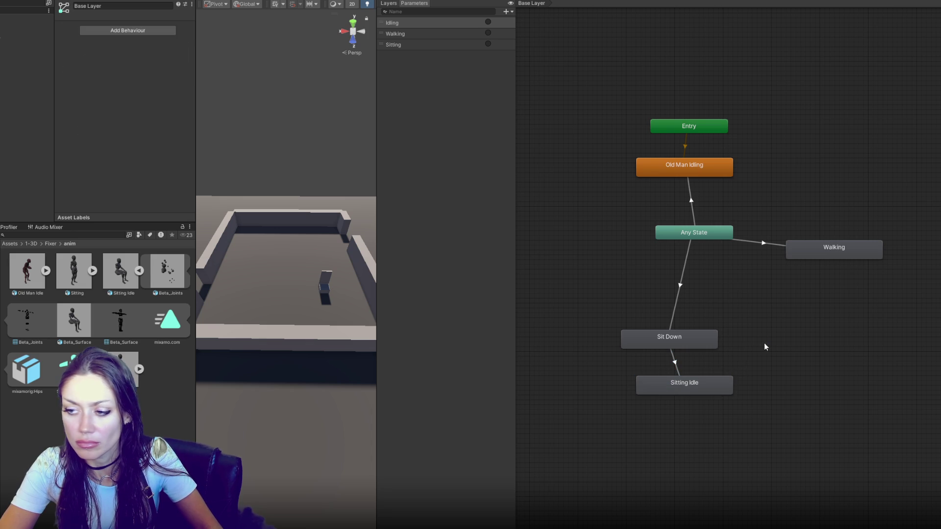
left_click_drag(377, 73, 785, 74)
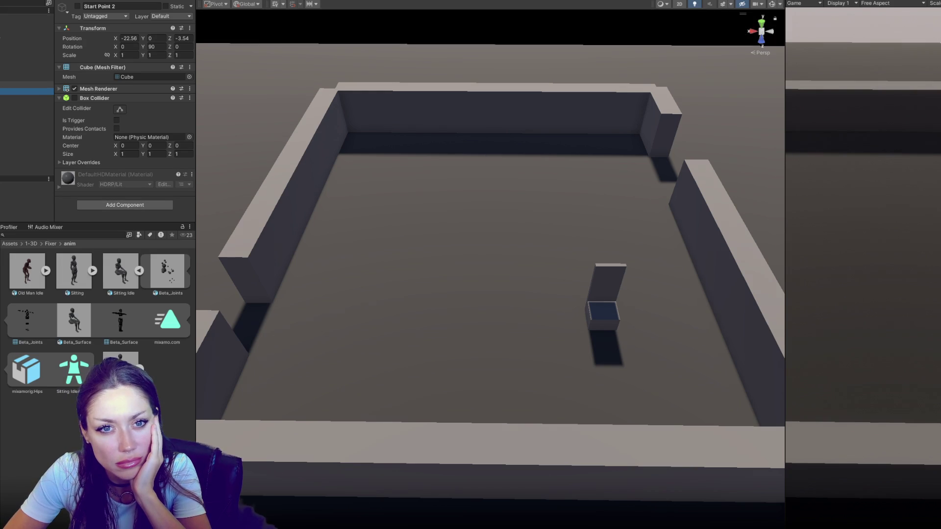
In TheFixer prefab's Routine script, set Element 0's Y rotation to 90
double_click(67, 271)
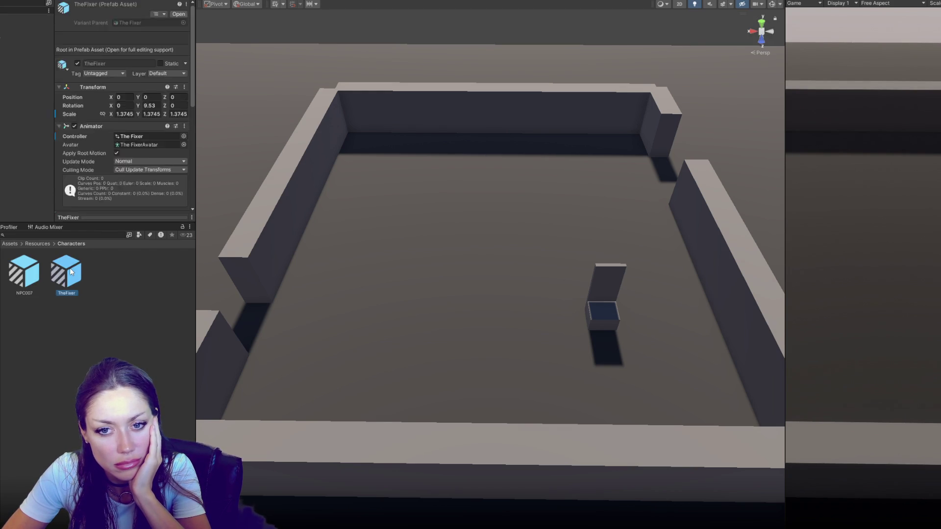
scroll(122, 143, "down", 3)
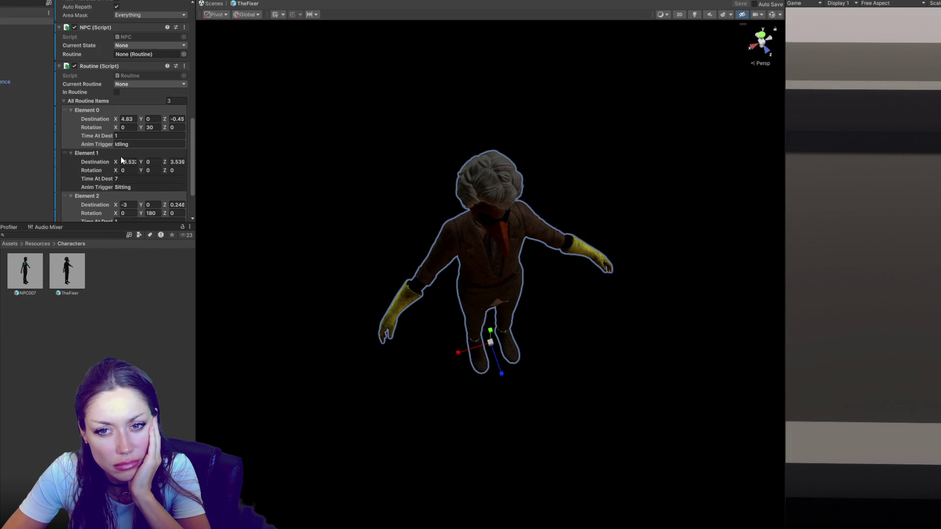
scroll(172, 178, "down", 1)
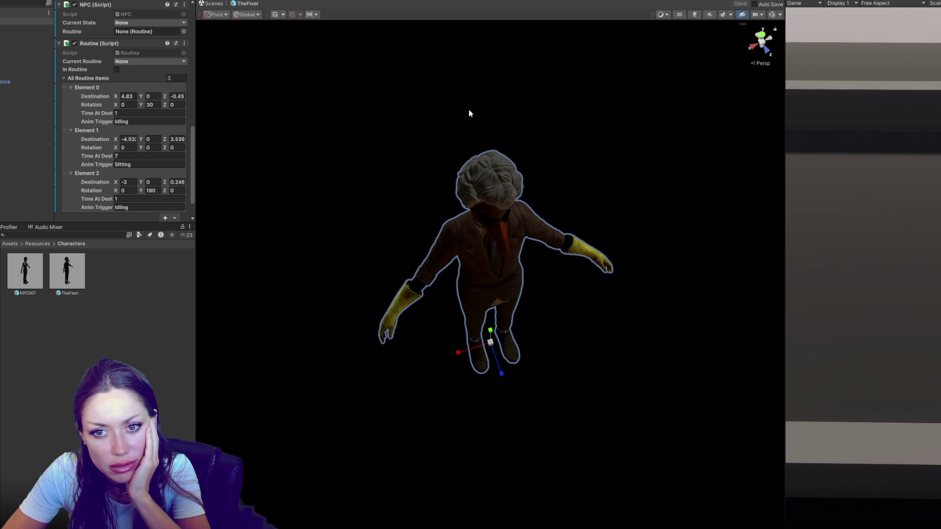
left_click(150, 105)
type("90")
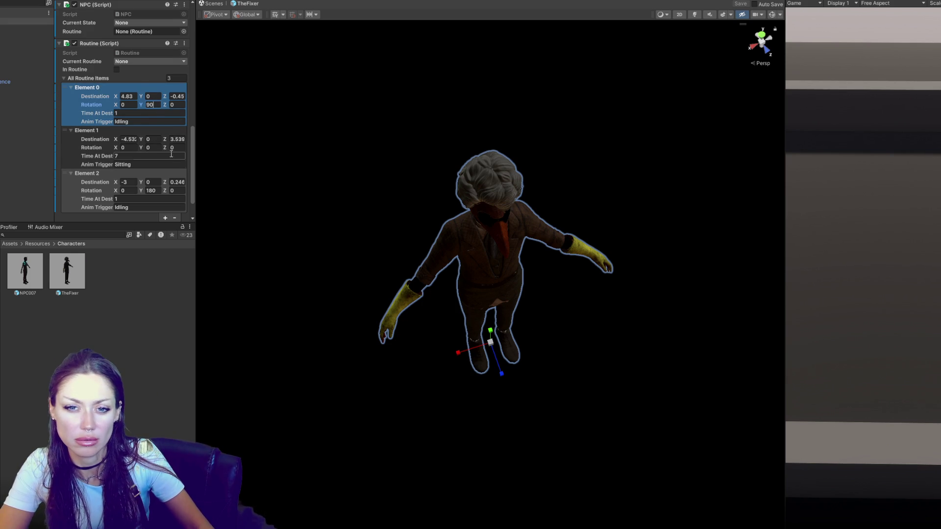
scroll(167, 157, "down", 2)
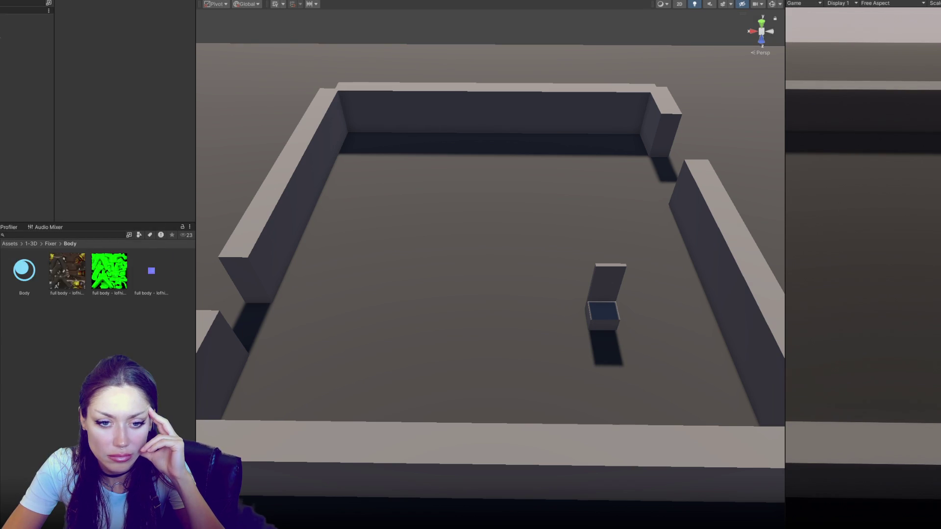
left_click(103, 0)
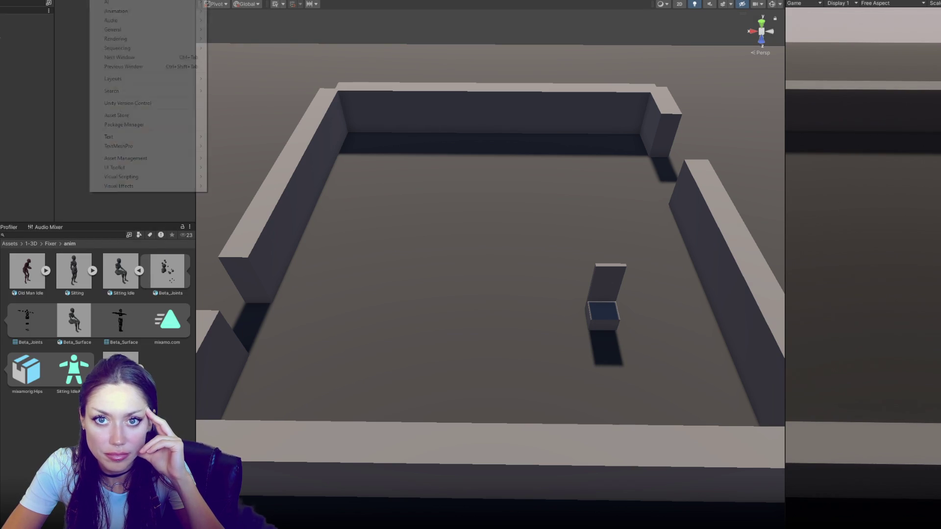
Open the Package Manager from the editor windows list
left_click(137, 103)
left_click(103, 0)
left_click(136, 126)
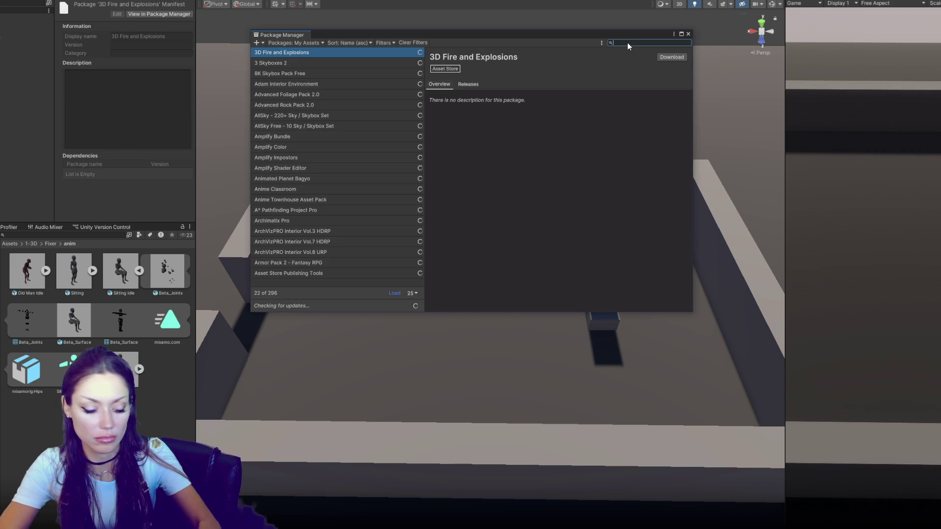
Download and import all files of UMotion Pro – Animation Editor, then close the Package Manager
left_click(628, 43)
type("umotion")
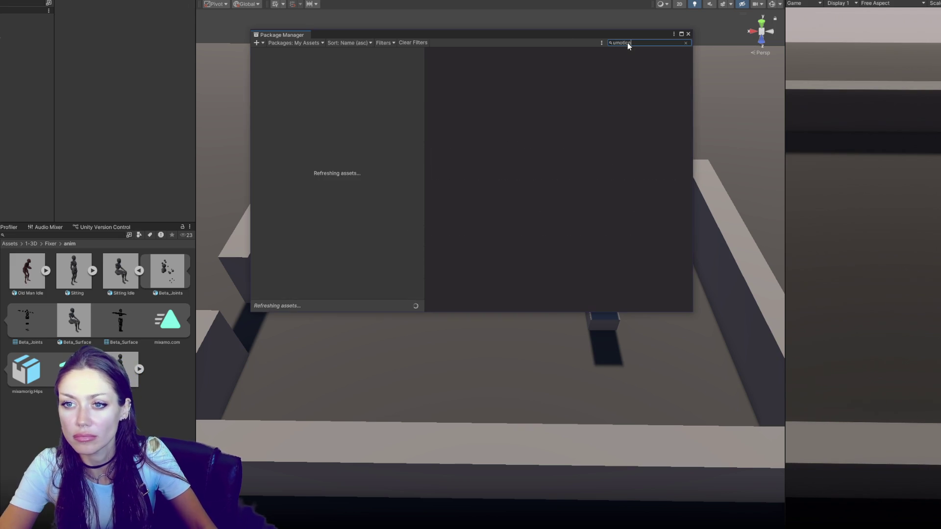
left_click(351, 54)
left_click(659, 58)
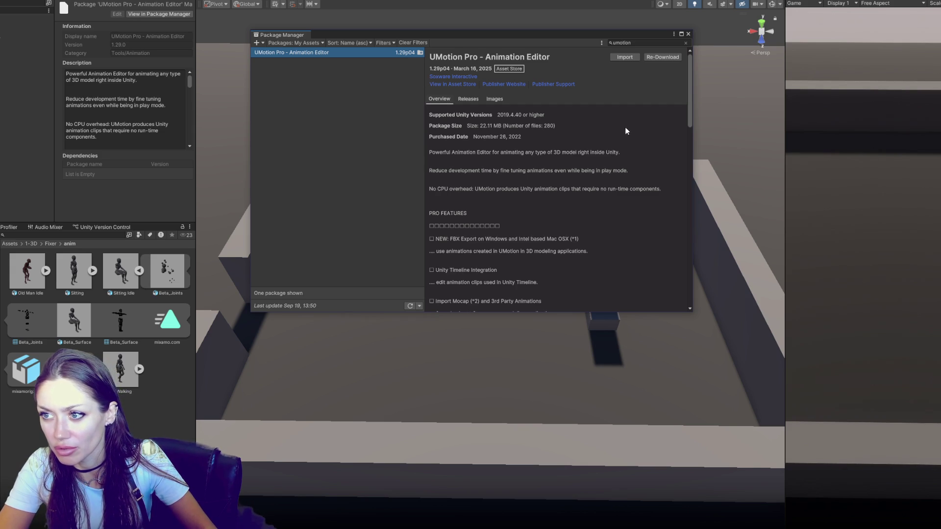
scroll(598, 98, "down", 5)
scroll(637, 74, "up", 5)
left_click(621, 56)
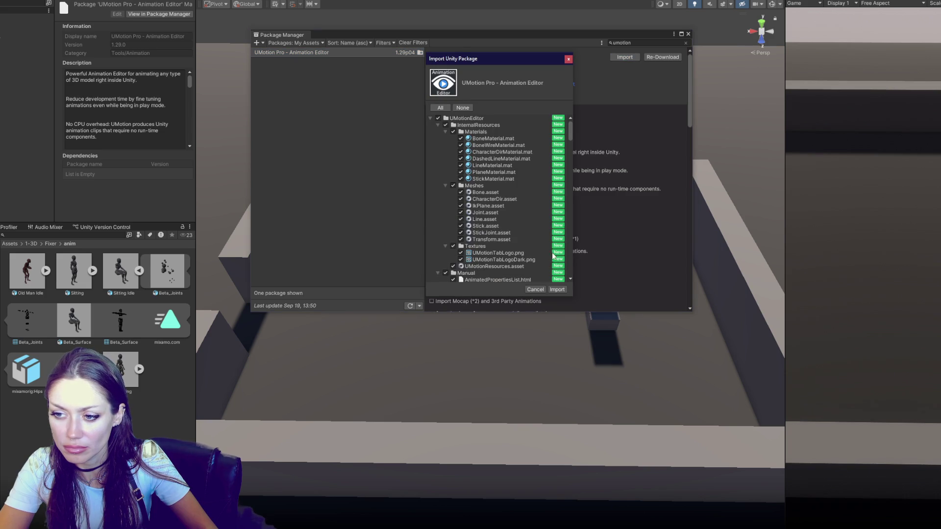
left_click(557, 290)
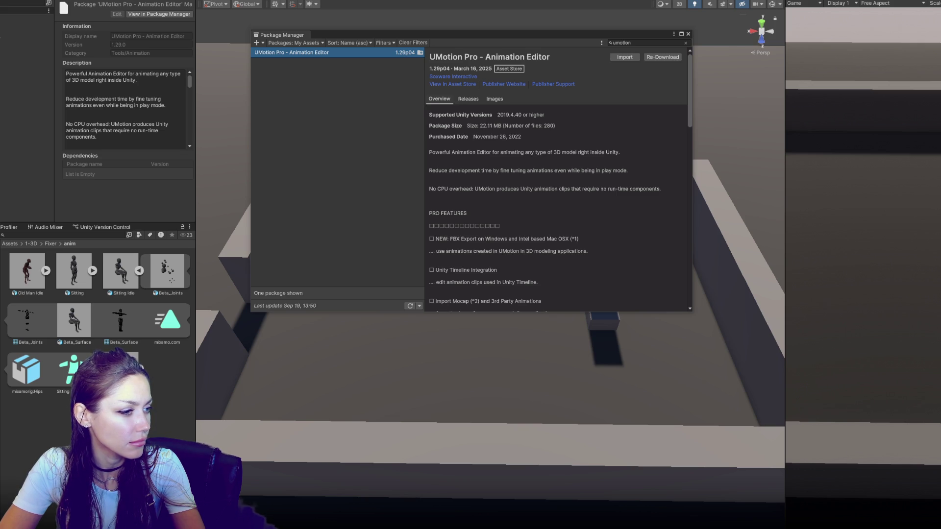
left_click(688, 34)
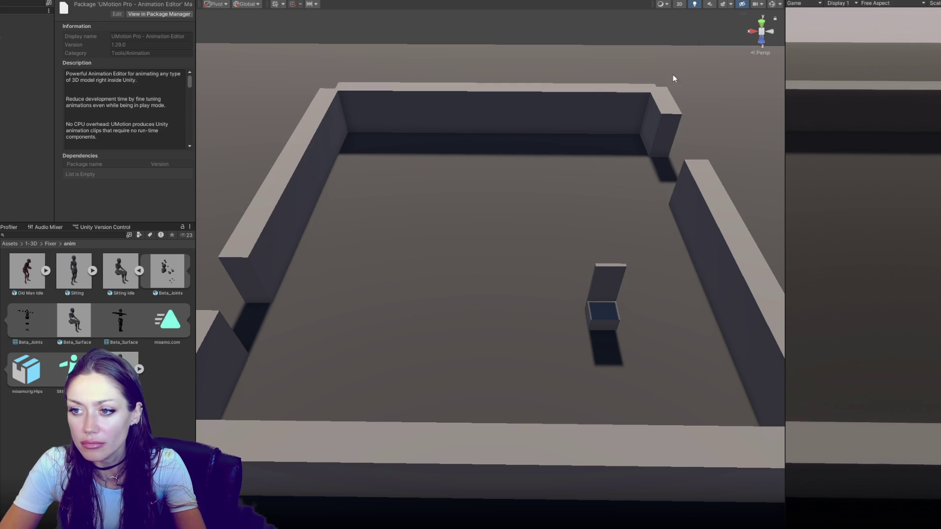
Delete the Sitting Idle animation asset and remove its state from the Animator graph
left_click(136, 272)
left_click(113, 278)
key("Delete")
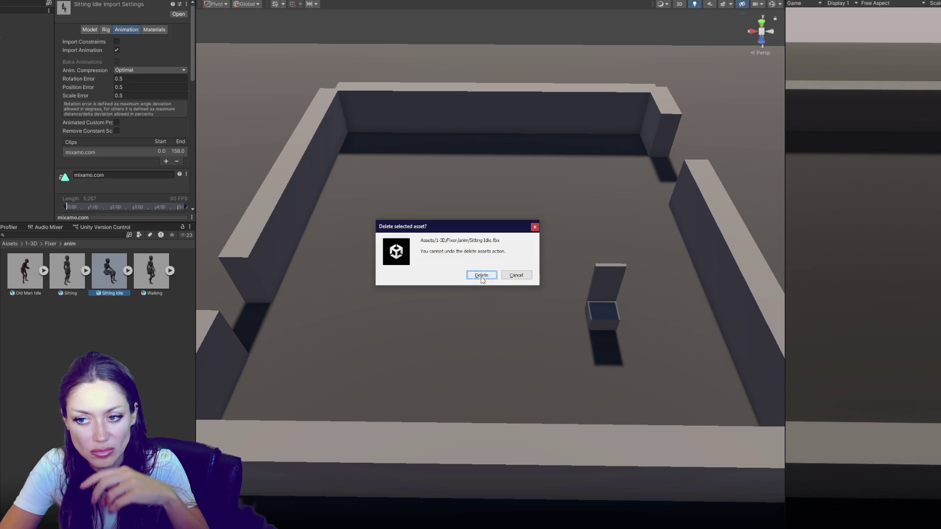
left_click(481, 275)
left_click(851, 1)
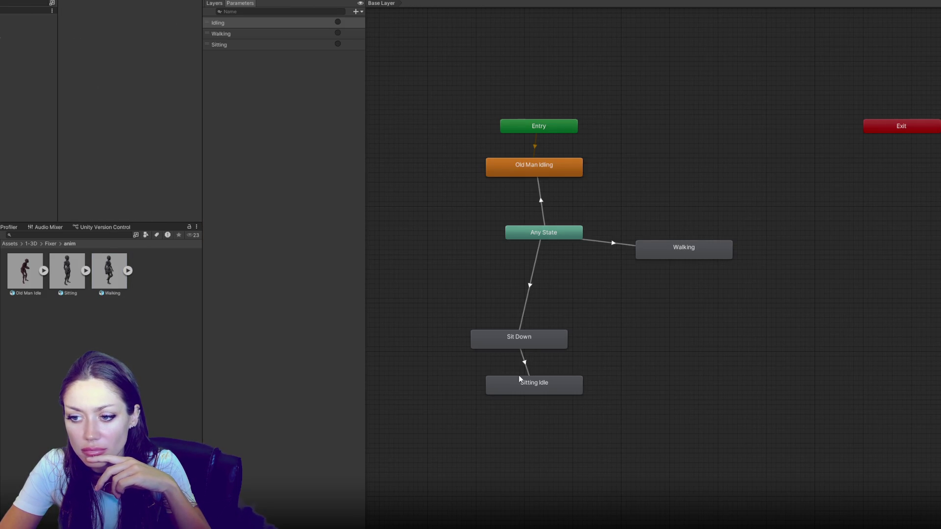
left_click(521, 386)
key("Delete")
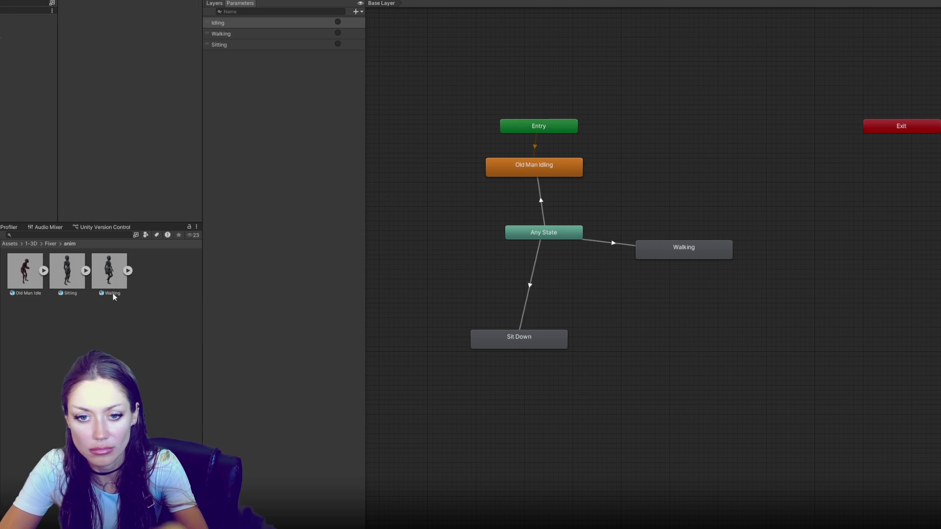
Duplicate the mixamo.com clip inside the Sitting asset and reveal its root transform settings
left_click(72, 269)
left_click(85, 271)
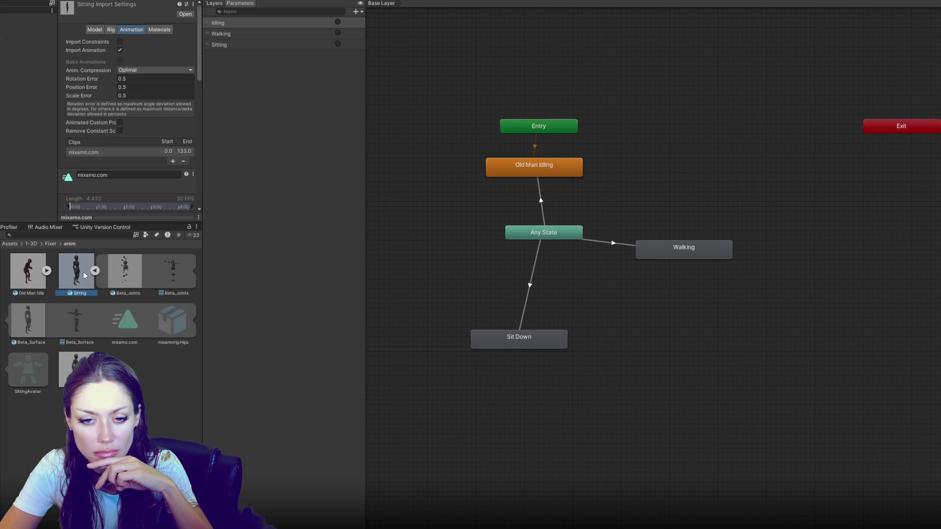
left_click(117, 318)
key("ctrl+d")
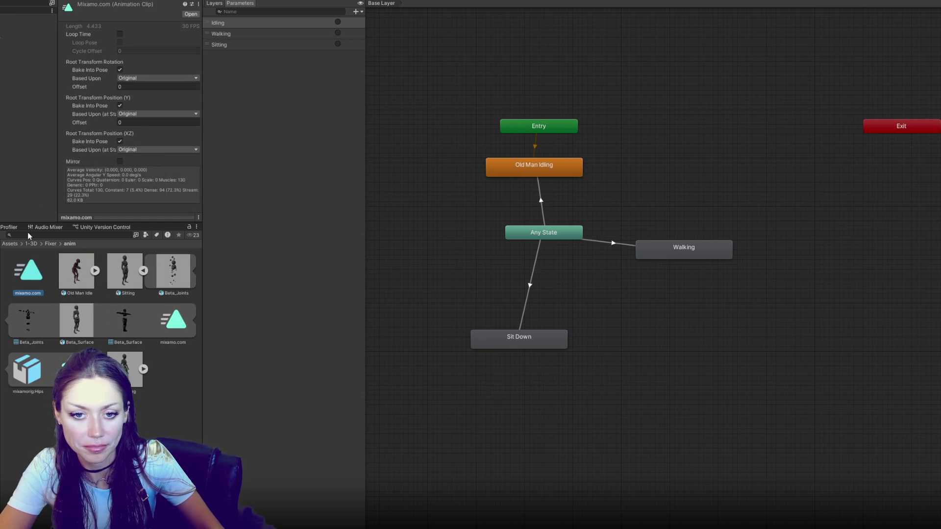
left_click(140, 217)
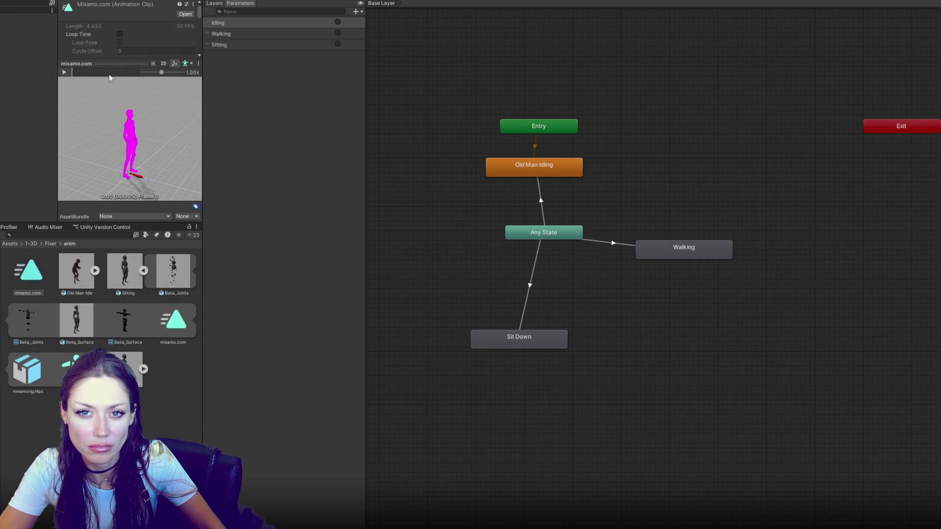
left_click_drag(103, 67, 113, 134)
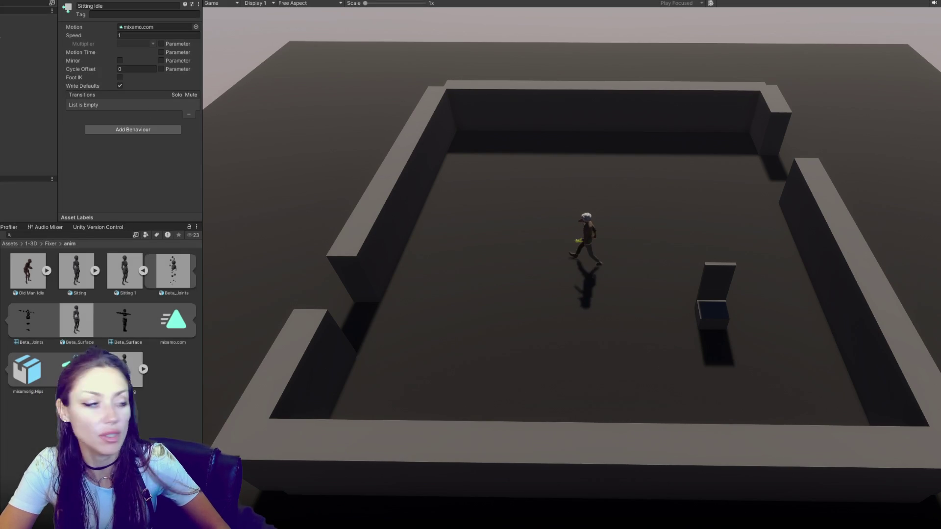
Exit play mode with Ctrl+P and collapse the Sitting 1 sub-assets
key("ctrl+p")
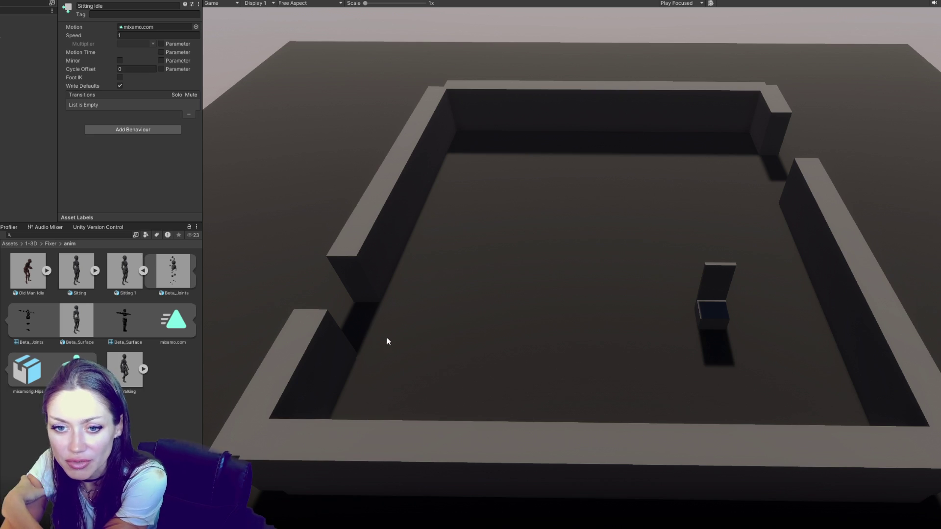
left_click(143, 271)
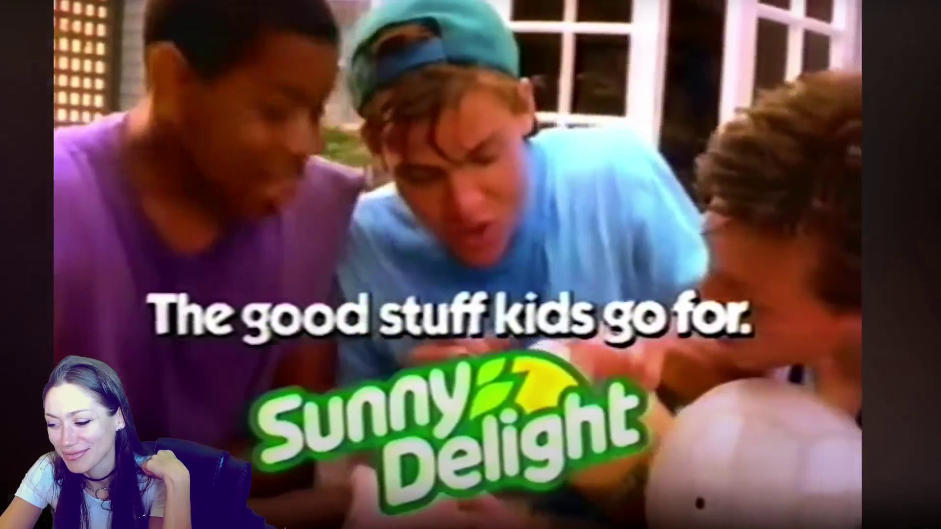
Exit full screen on the Sunny Delight 'Purple Stuff' commercial and close its window
key("Escape")
left_click(854, 62)
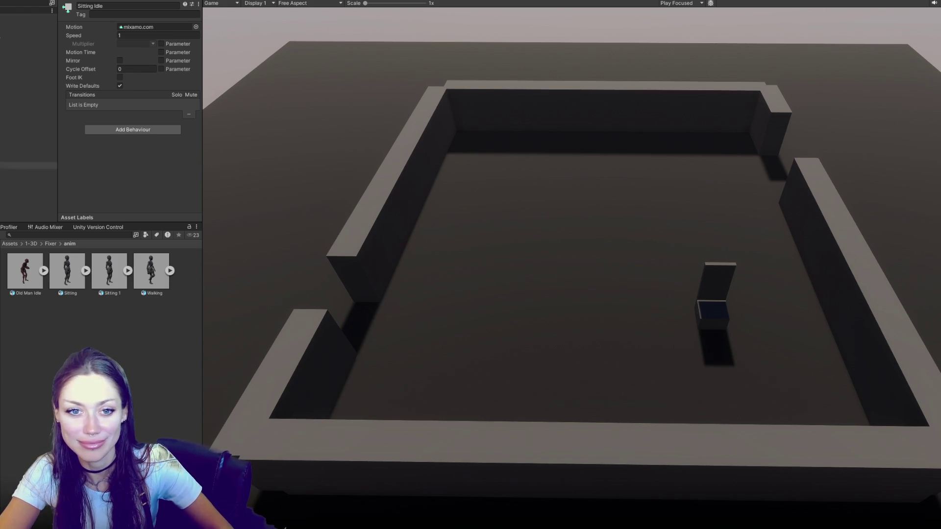
Select the Chair, then rename the Sitting 1 animation clip to 'Sitting IDle'
left_click(25, 165)
left_click(25, 125)
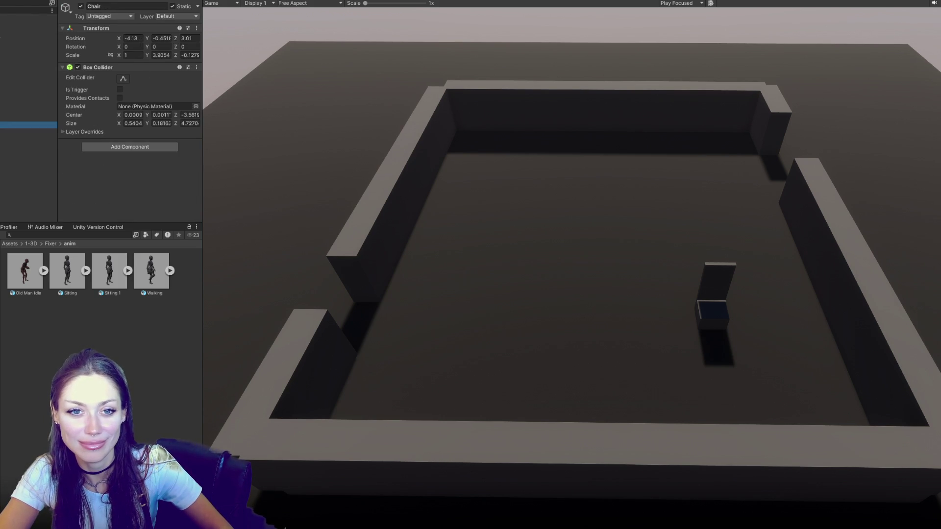
left_click(69, 336)
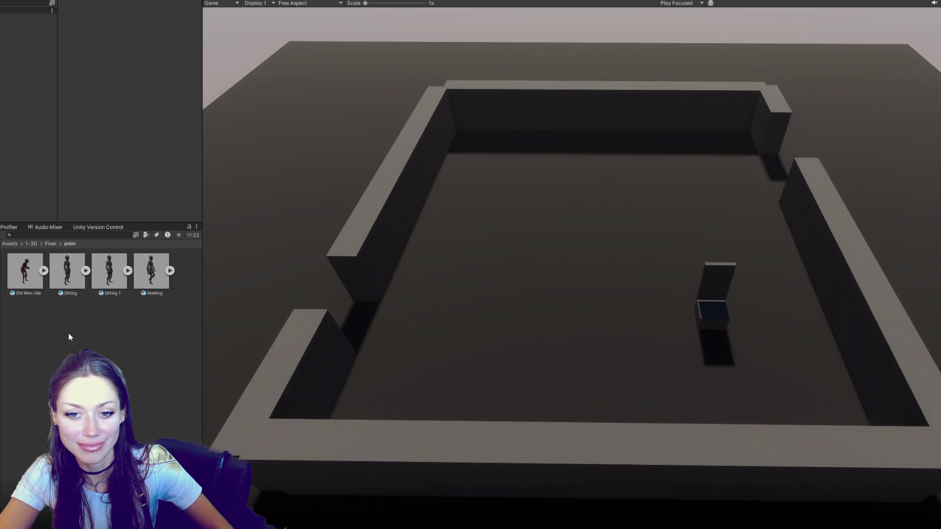
left_click(120, 294)
left_click(105, 292)
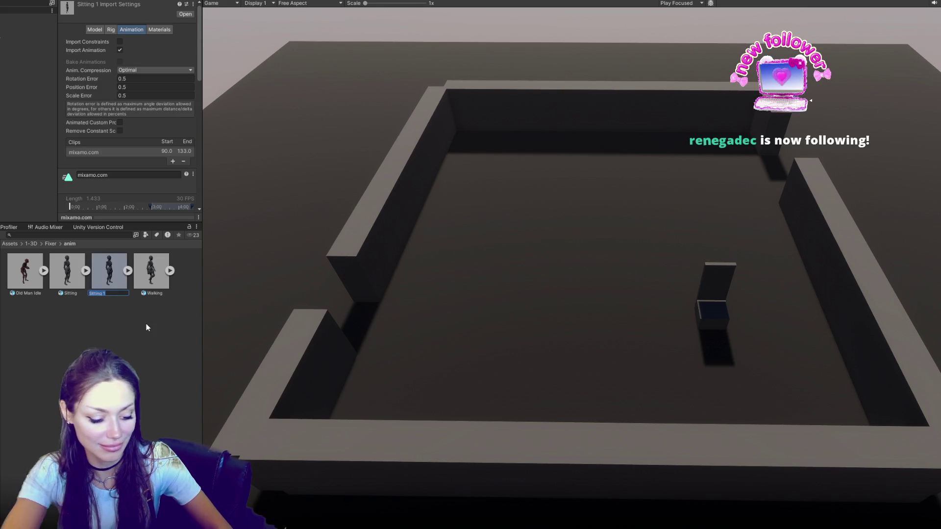
type("Sitting IDle")
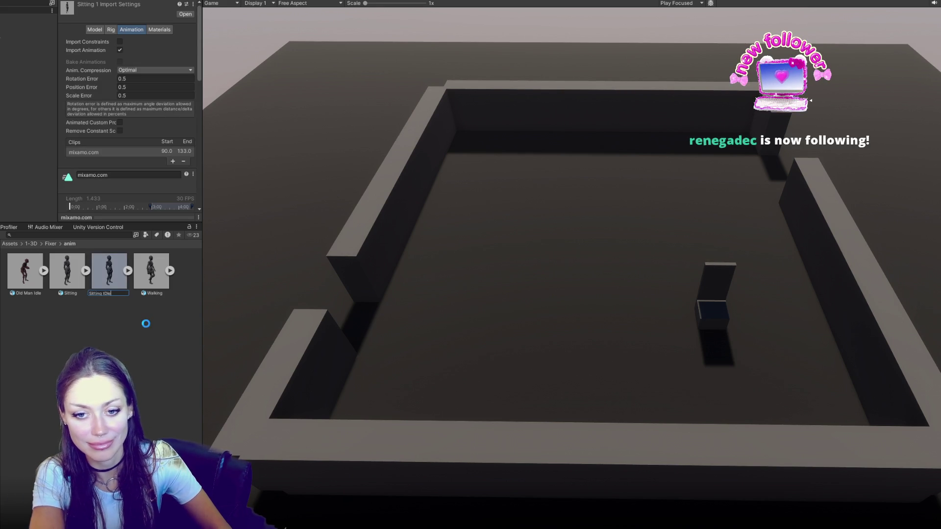
key("Return")
Rename the Sitting clip to 'Sitting Down' and stop Play mode
left_click(60, 275)
left_click(63, 293)
type("Sitting 1")
type("own")
key("Return")
left_click(191, 359)
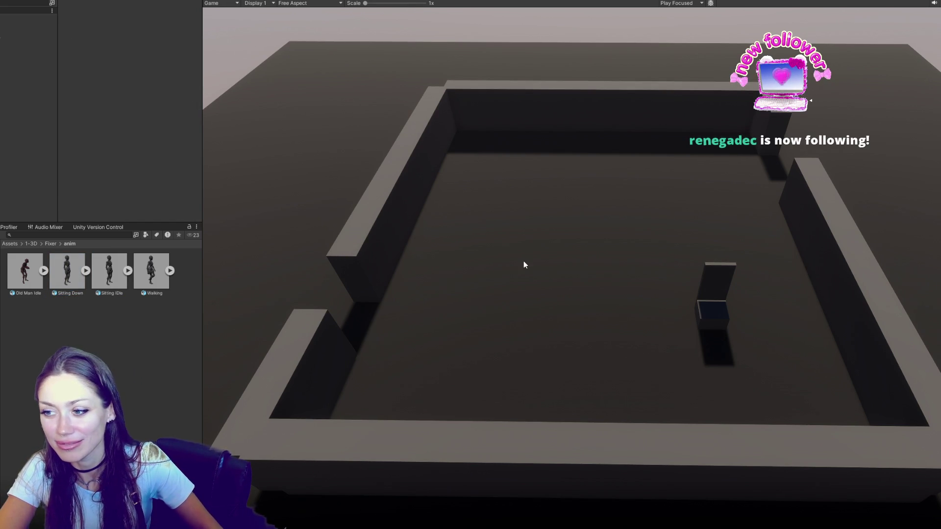
key("ctrl+p")
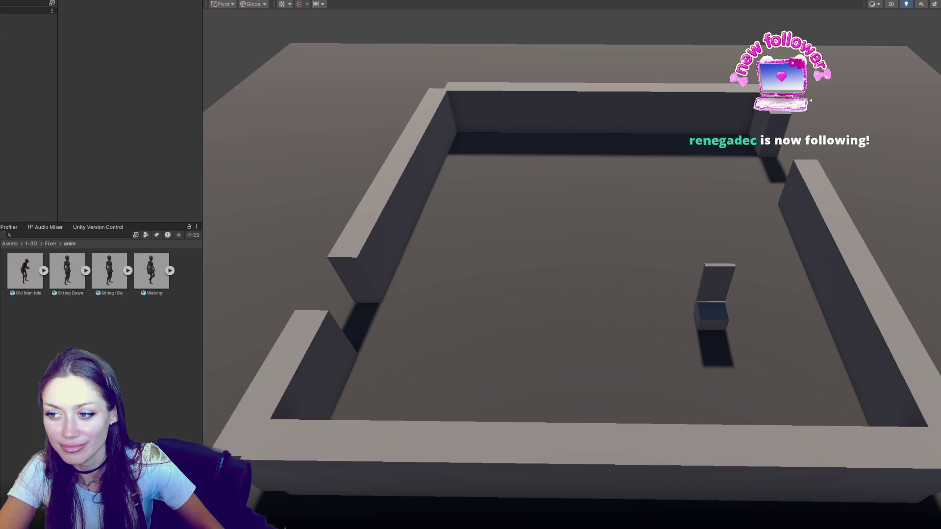
Run the scene again with Ctrl+P, then switch to the Sunny D nutrition facts search
key("ctrl+p")
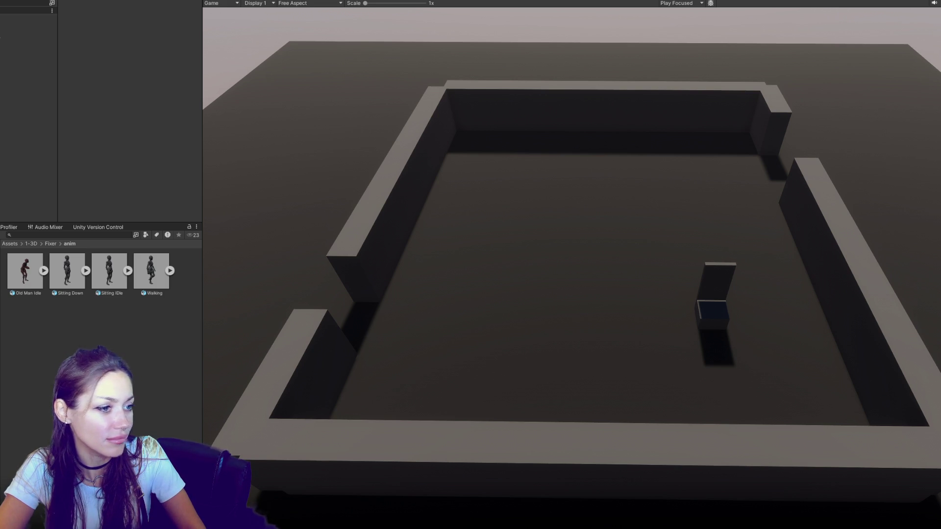
key("alt+Tab")
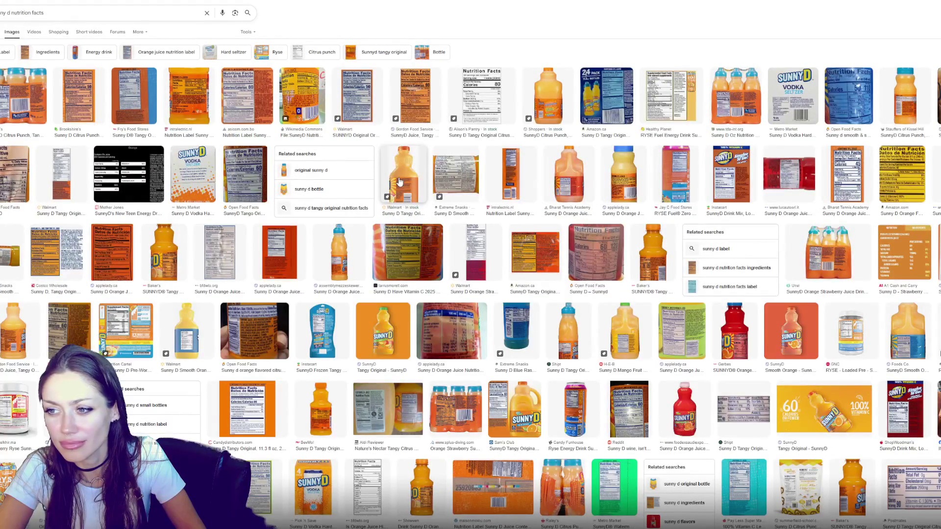
Preview several Sunny D images, ending on the close-up Nutrition Facts label showing 60 calories
left_click(616, 168)
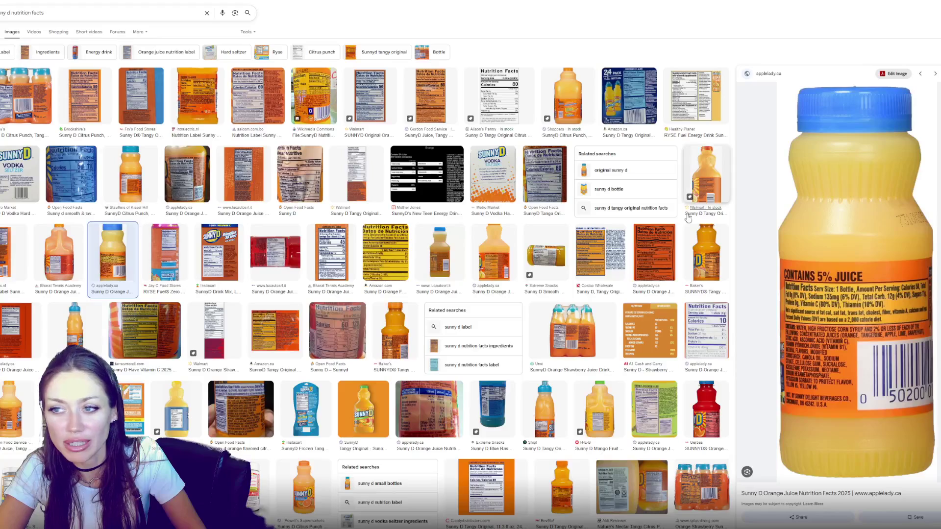
left_click(709, 185)
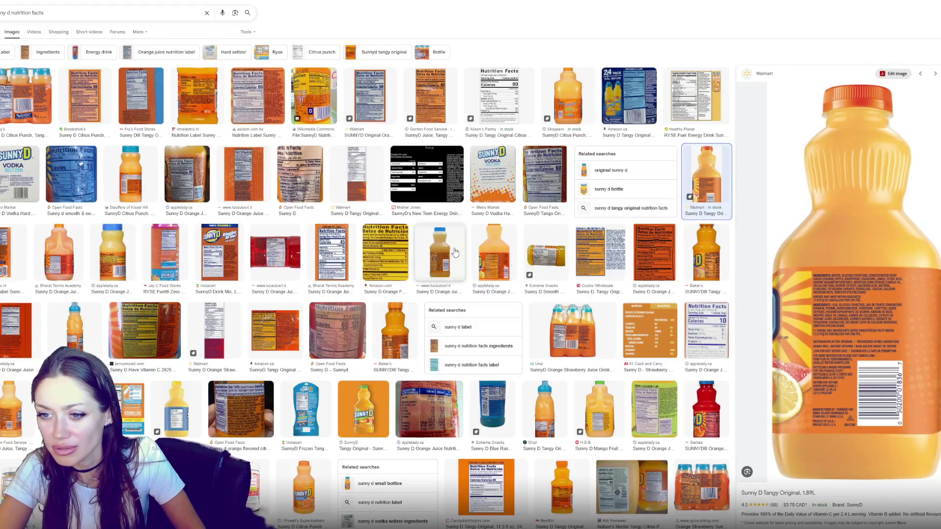
left_click(495, 257)
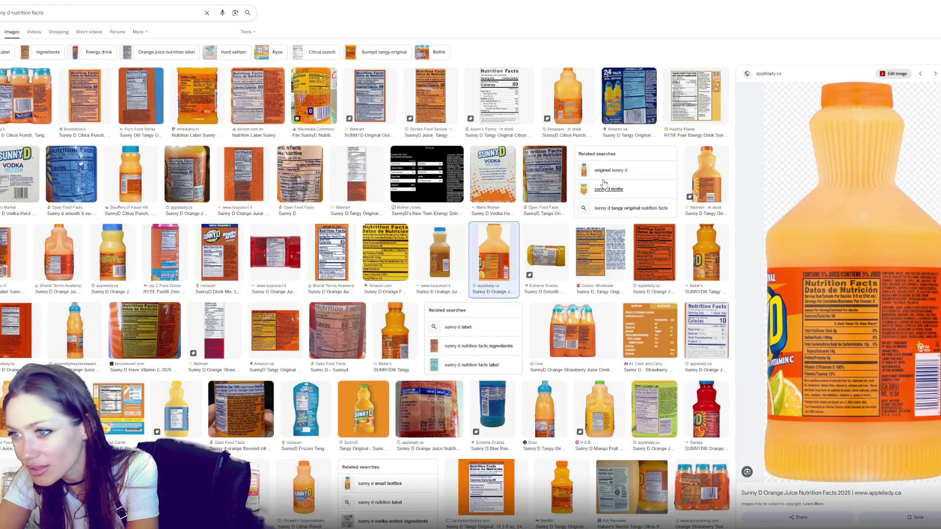
left_click(326, 98)
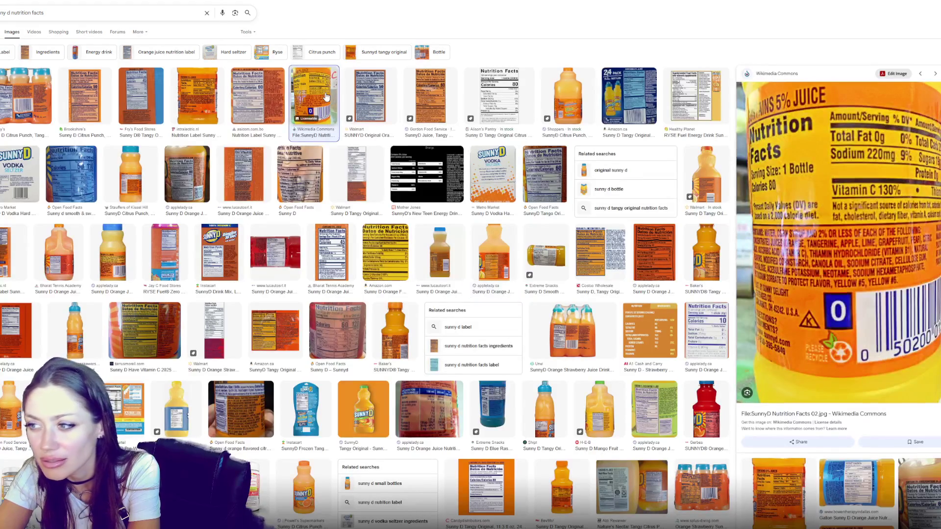
left_click(277, 99)
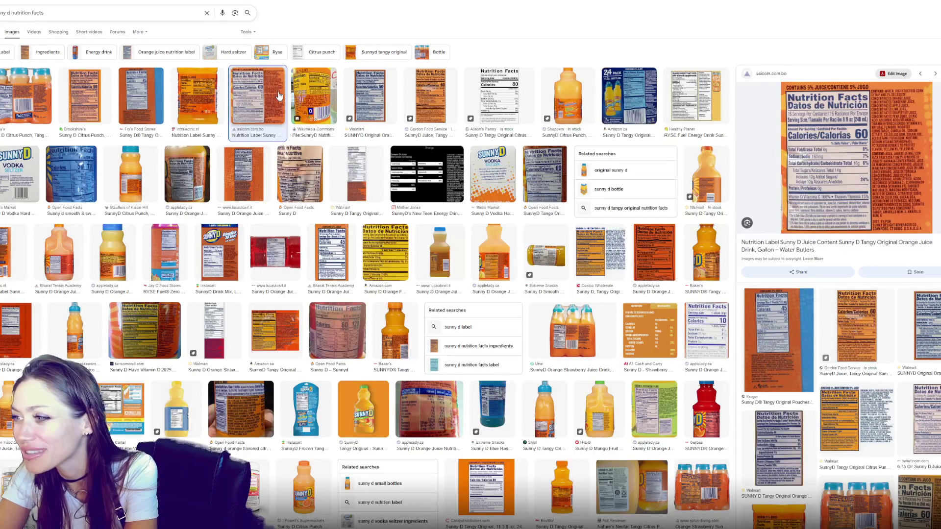
left_click(208, 109)
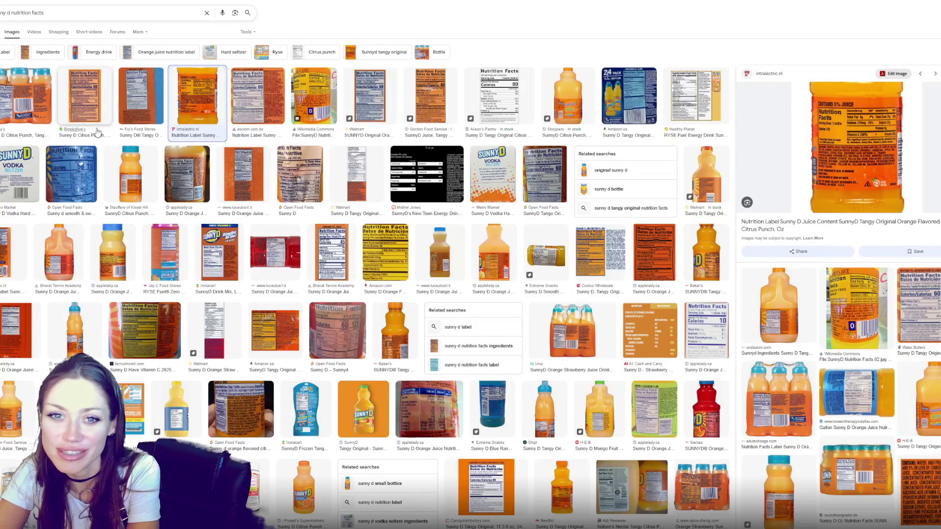
left_click(199, 181)
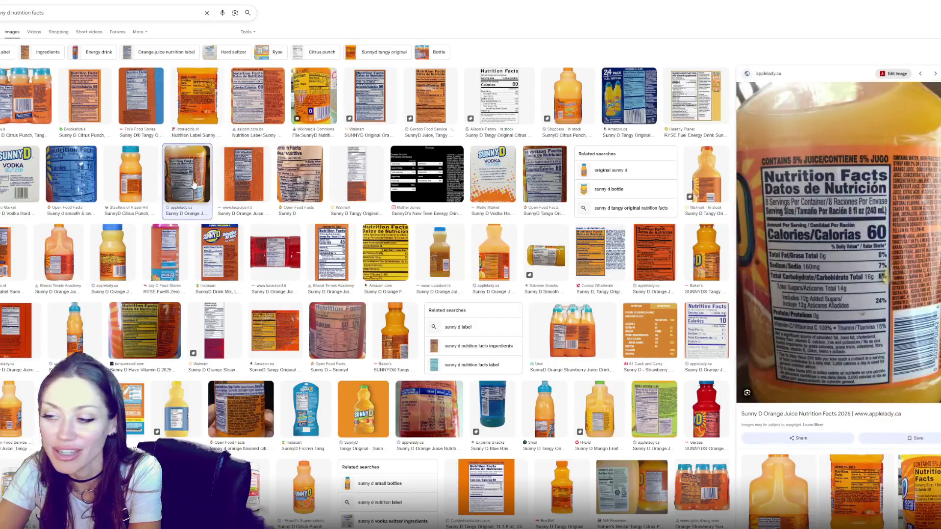
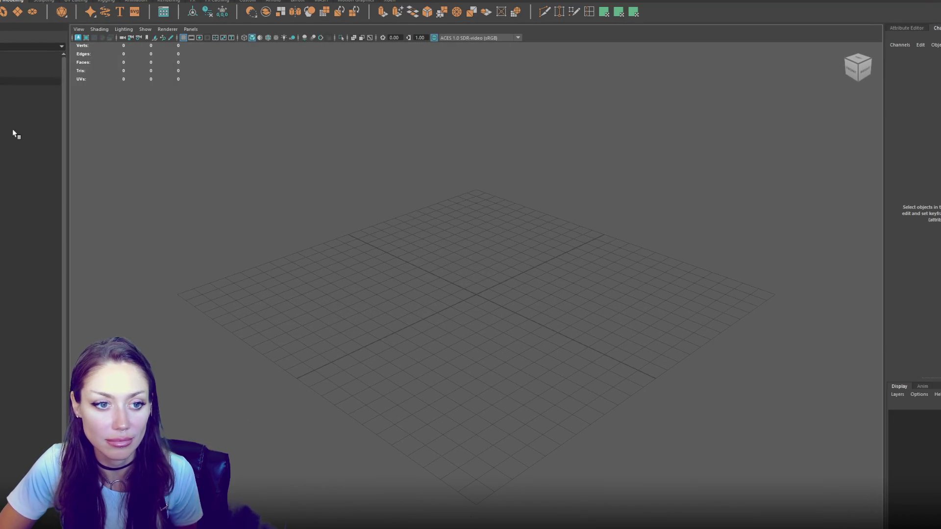
Add a polygon cube, frame it, then add a cylinder and tip it onto its side
left_click(49, 89)
key("f")
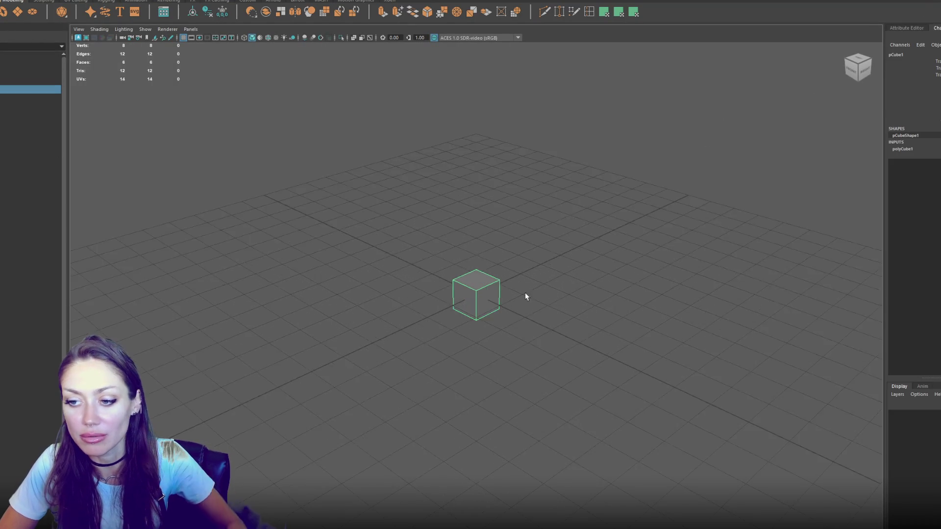
mouse_move(522, 295)
left_mouse_down()
mouse_move(531, 227)
mouse_move(456, 237)
mouse_move(440, 195)
left_mouse_up()
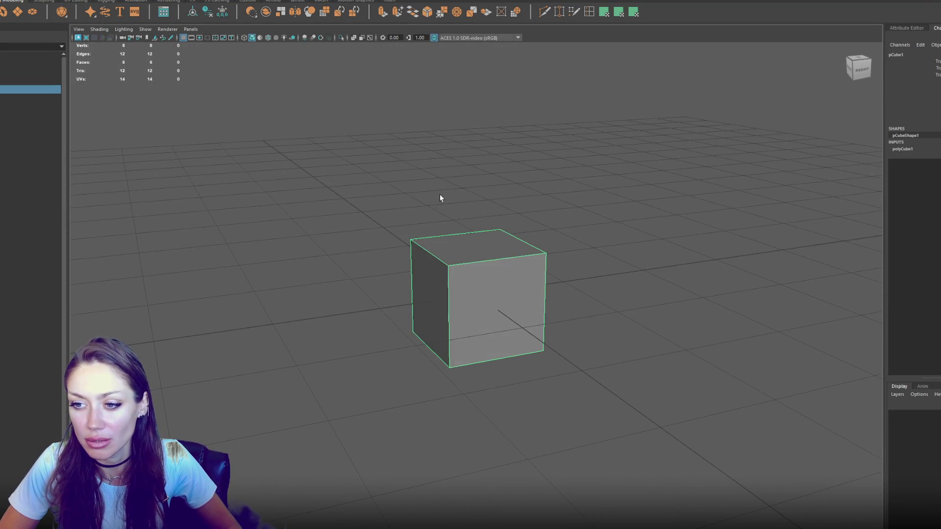
right_click(440, 195)
left_click(440, 195)
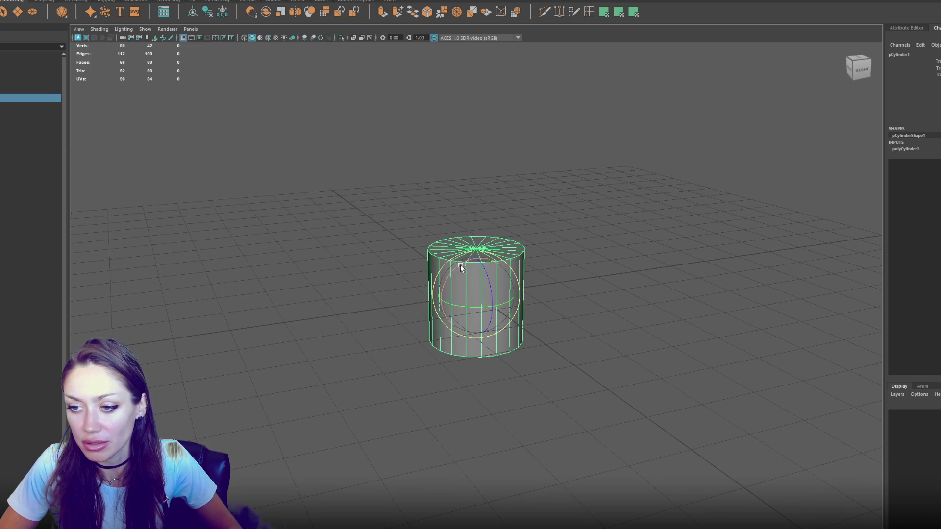
mouse_move(487, 260)
left_mouse_down()
mouse_move(509, 255)
mouse_move(480, 279)
left_mouse_up()
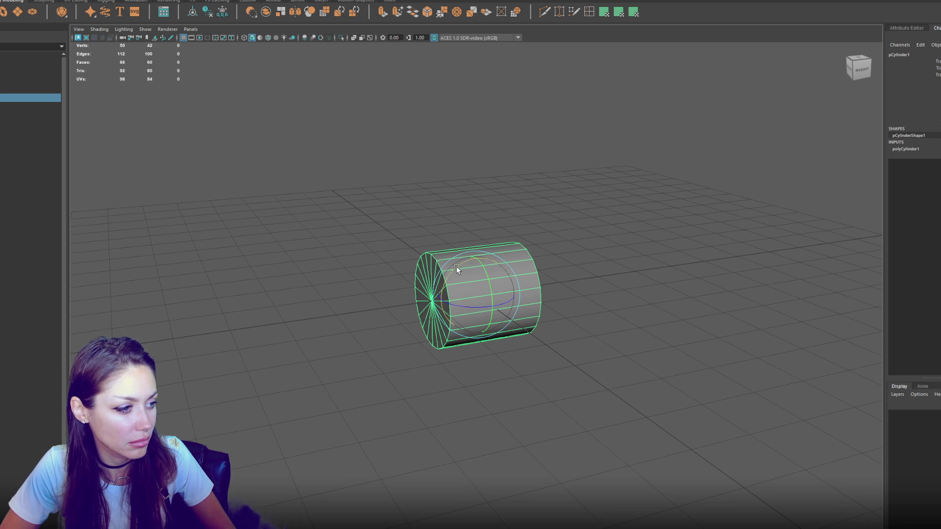
Set the cylinder's Subdivisions Axis to 40
scroll(509, 271, "up", 5)
mouse_move(544, 260)
left_mouse_down()
mouse_move(430, 243)
mouse_move(480, 275)
left_mouse_up()
key("d")
mouse_move(462, 307)
left_mouse_down("alt")
mouse_move(519, 283)
mouse_move(511, 288)
mouse_move(535, 255)
mouse_move(502, 221)
mouse_move(478, 283)
mouse_move(527, 282)
left_mouse_up("alt")
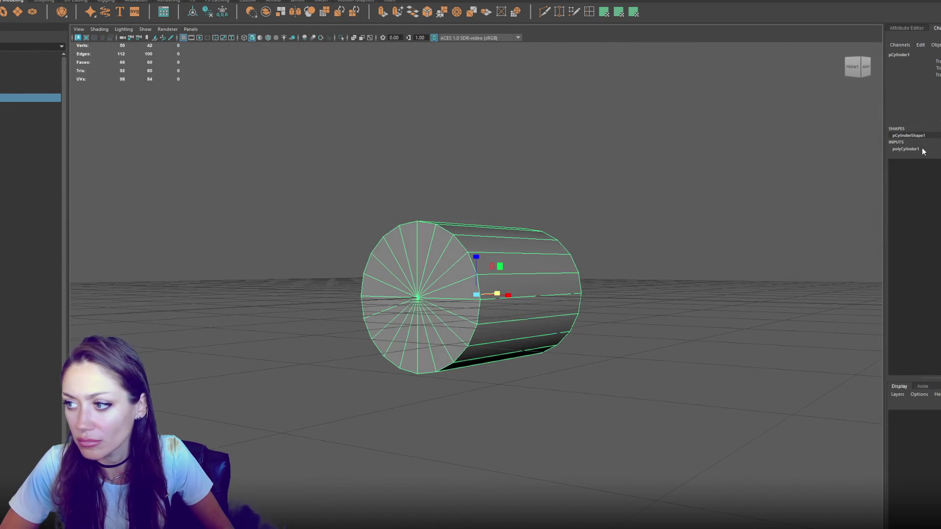
left_click(921, 149)
type("40")
key("Return")
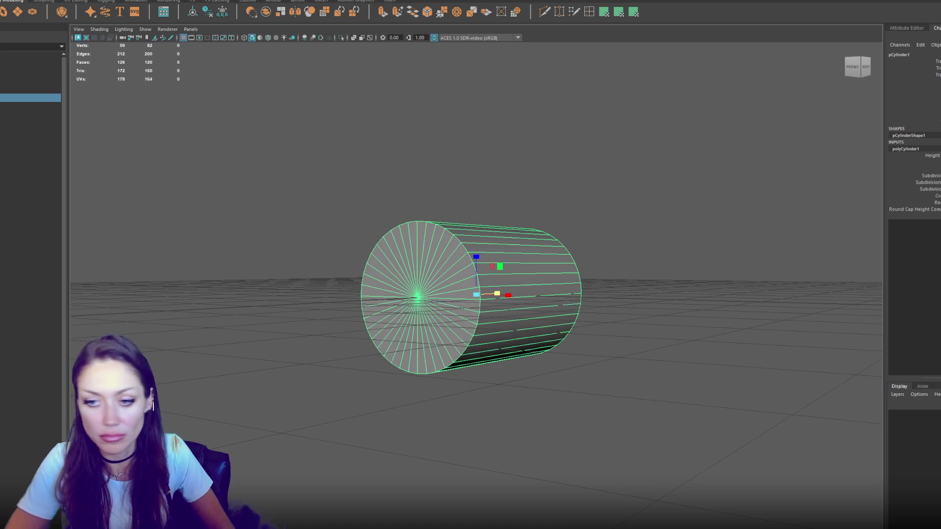
Delete the cylinder's upper-half faces in wireframe to leave an open half-cylinder trough
mouse_move(438, 228)
left_mouse_down("alt")
mouse_move(387, 234)
mouse_move(442, 269)
mouse_move(303, 255)
mouse_move(505, 304)
mouse_move(577, 284)
left_mouse_up("alt")
right_click(614, 185)
key("4")
left_click_drag(636, 167, 321, 286)
key("Delete")
left_click_drag(588, 250, 557, 270, "alt")
left_click(556, 271)
key("Delete")
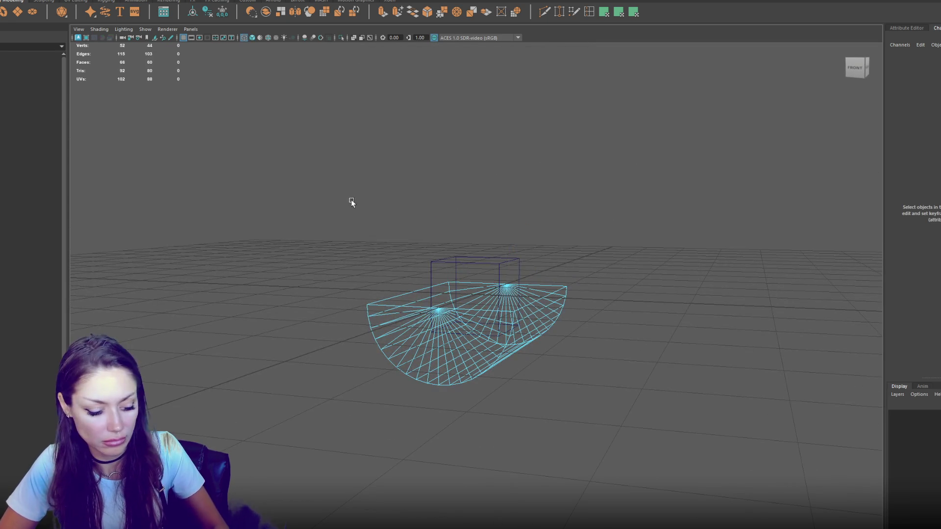
key("5")
Raise and scale the trough above the box, then duplicate it as pCylinder2
mouse_move(351, 199)
left_mouse_down()
mouse_move(546, 218)
mouse_move(439, 210)
left_mouse_up()
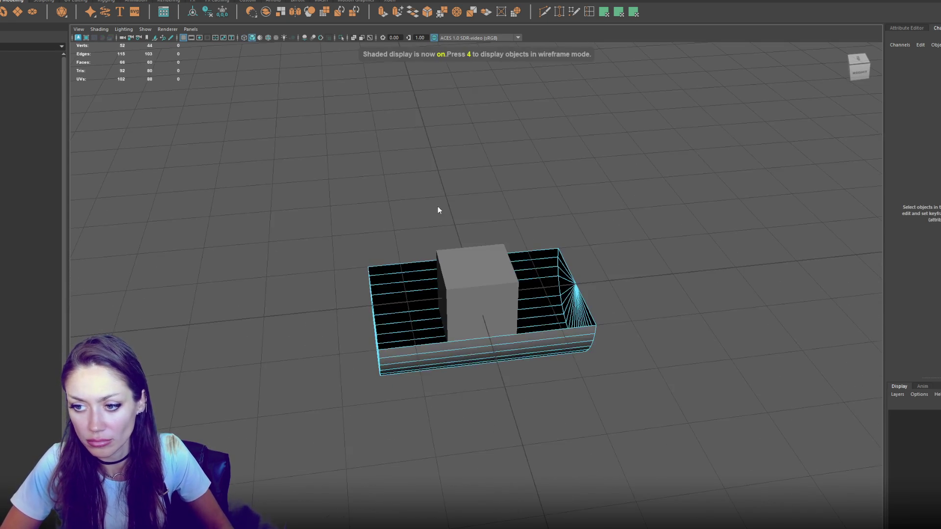
left_click(535, 284)
mouse_move(485, 276)
left_mouse_down()
mouse_move(485, 204)
mouse_move(433, 211)
mouse_move(535, 196)
mouse_move(478, 172)
mouse_move(437, 235)
mouse_move(464, 250)
mouse_move(422, 237)
left_mouse_up()
key("r")
key("ctrl+d")
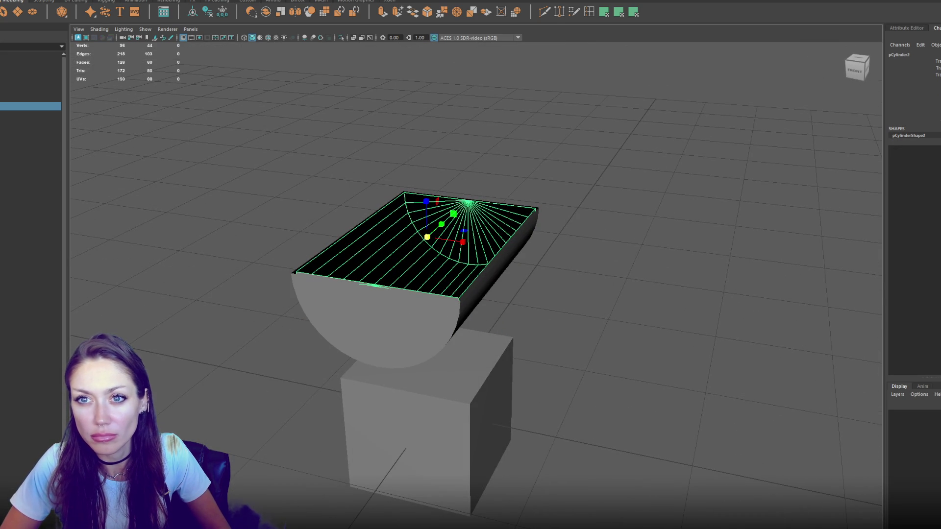
Reverse the normals of the inner trough copy
left_click(231, 1)
mouse_move(210, 1)
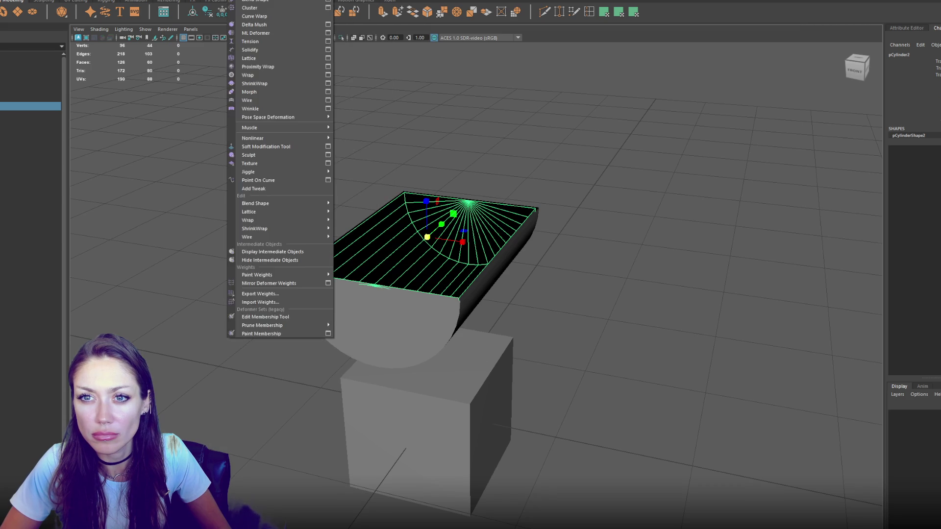
mouse_move(167, 0)
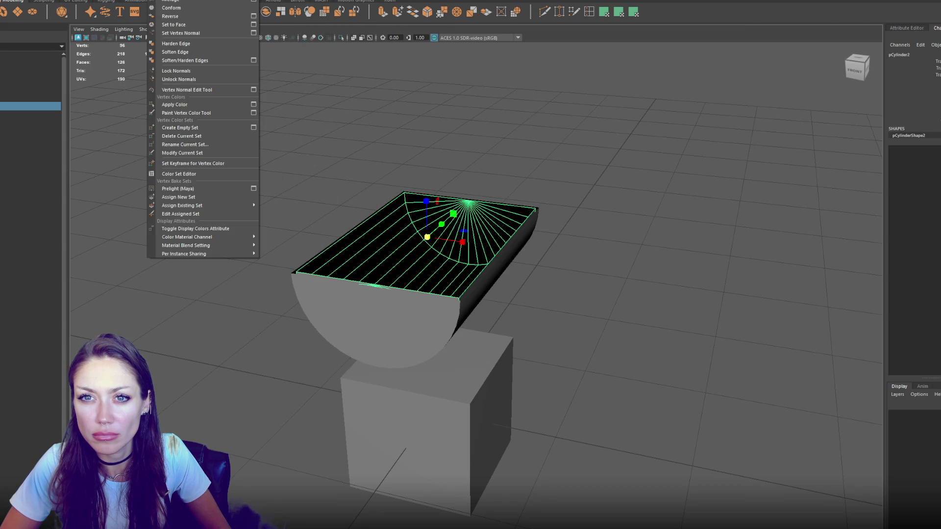
left_click(194, 21)
mouse_move(347, 126)
left_mouse_down()
mouse_move(374, 126)
mouse_move(378, 194)
left_mouse_up()
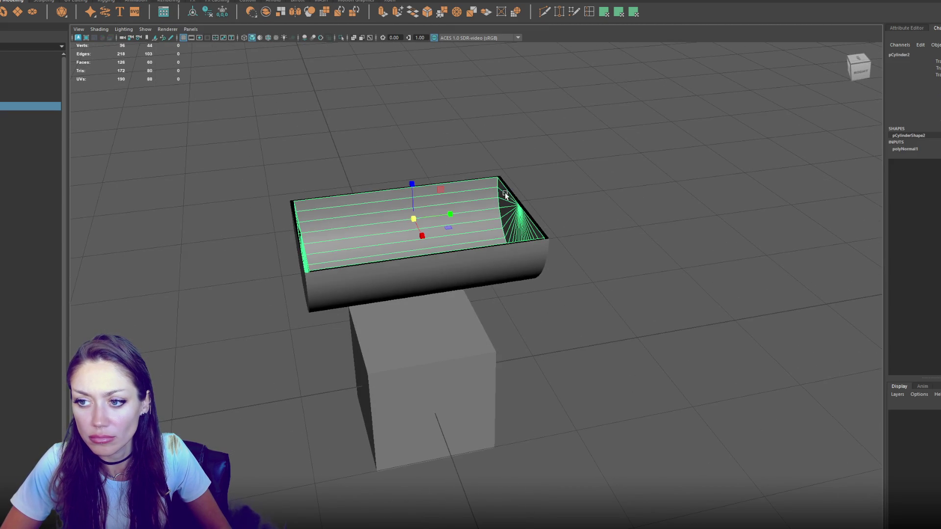
Combine the inner and outer trough shells into one mesh
left_click(422, 294, "shift")
left_click(98, 1)
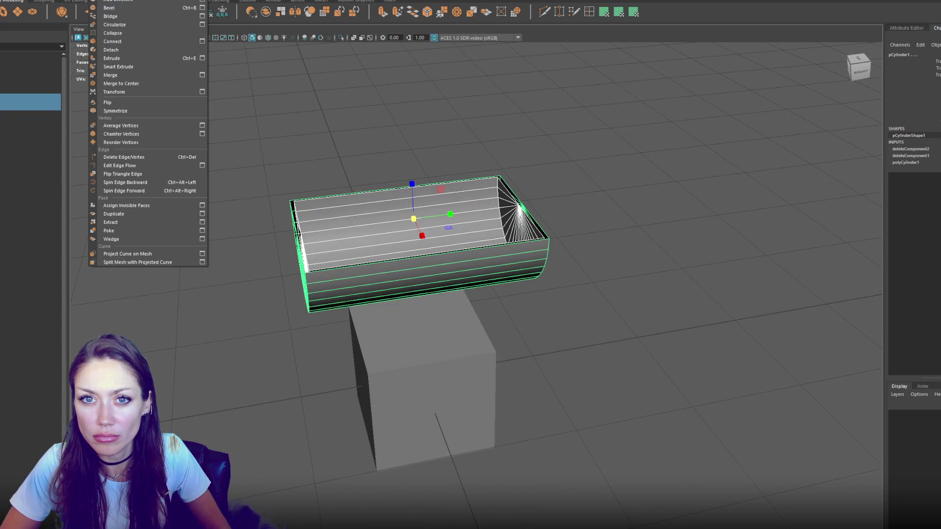
left_click(103, 14)
key("F11")
double_click(374, 210)
scroll(392, 211, "up", 3)
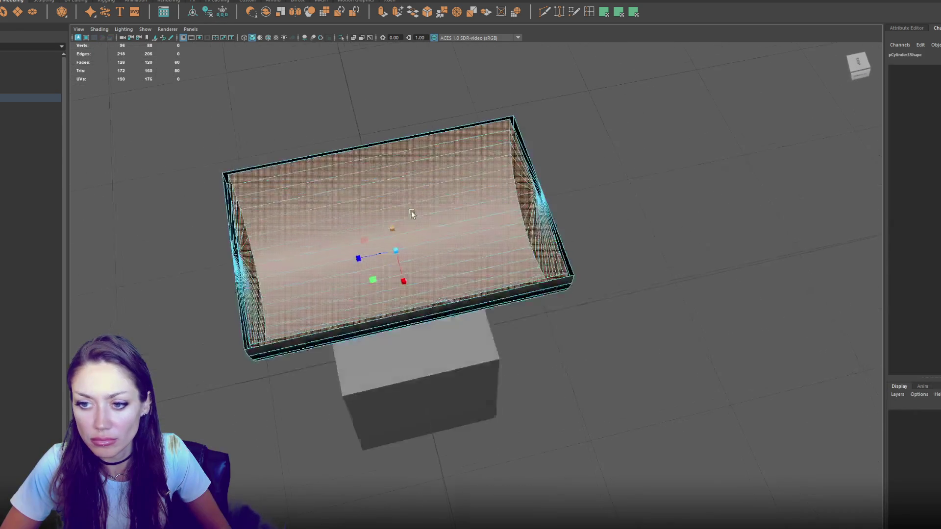
left_click_drag(411, 211, 410, 224)
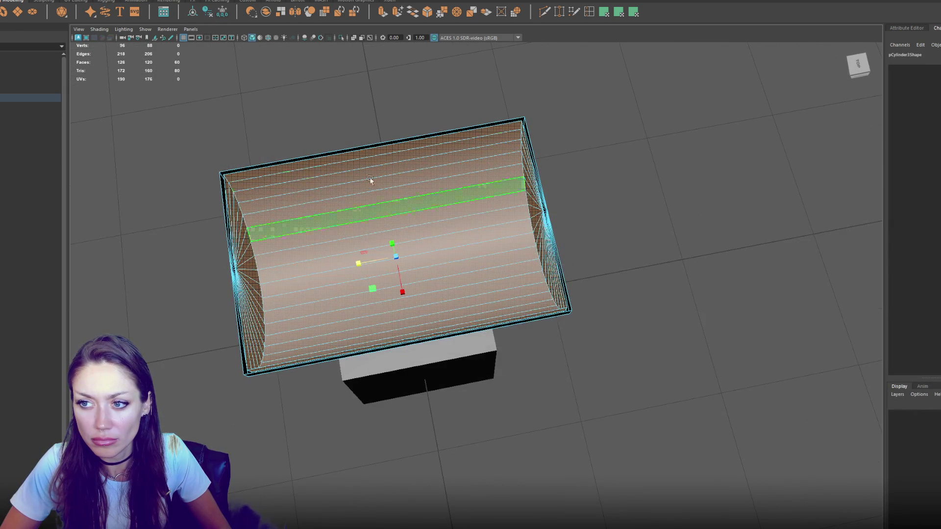
Bridge the two shells' top edges to form the basin rim
left_click(428, 130)
left_click(439, 139)
key("F10")
left_click(448, 133)
left_click(449, 132, "shift")
left_click(397, 11)
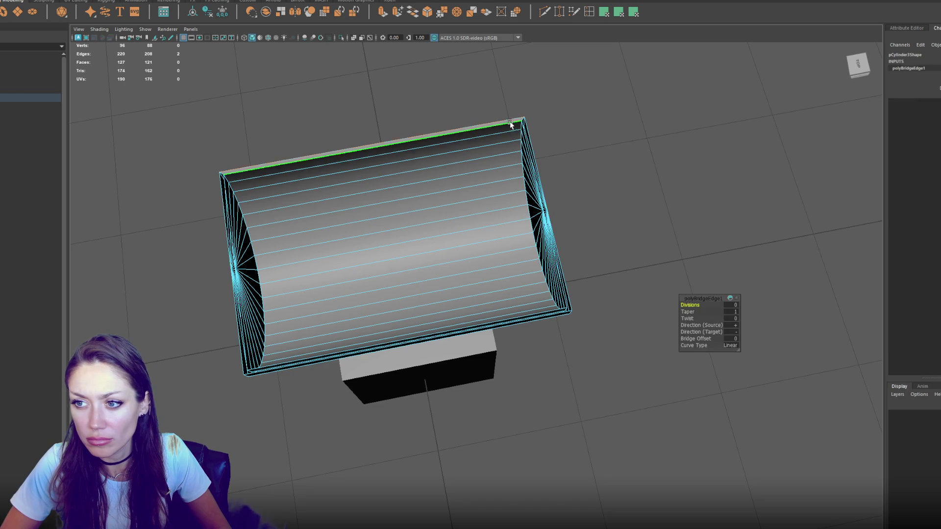
double_click(439, 134)
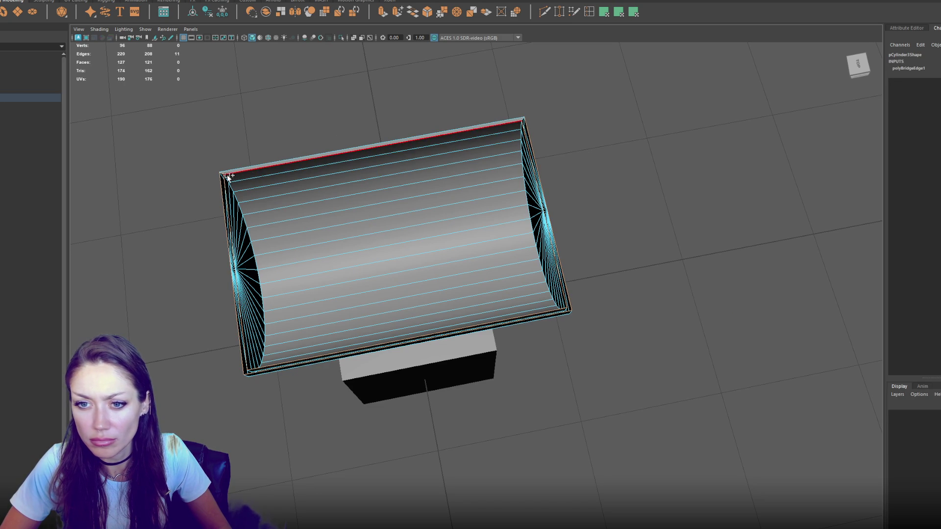
left_click(393, 84)
Scale the box to about twice its width
key("f")
key("6")
mouse_move(392, 122)
left_mouse_down()
mouse_move(481, 80)
mouse_move(432, 80)
mouse_move(458, 220)
left_mouse_up()
left_click(451, 346)
left_click_drag(451, 346, 451, 324)
key("r")
left_click_drag(393, 381, 349, 380)
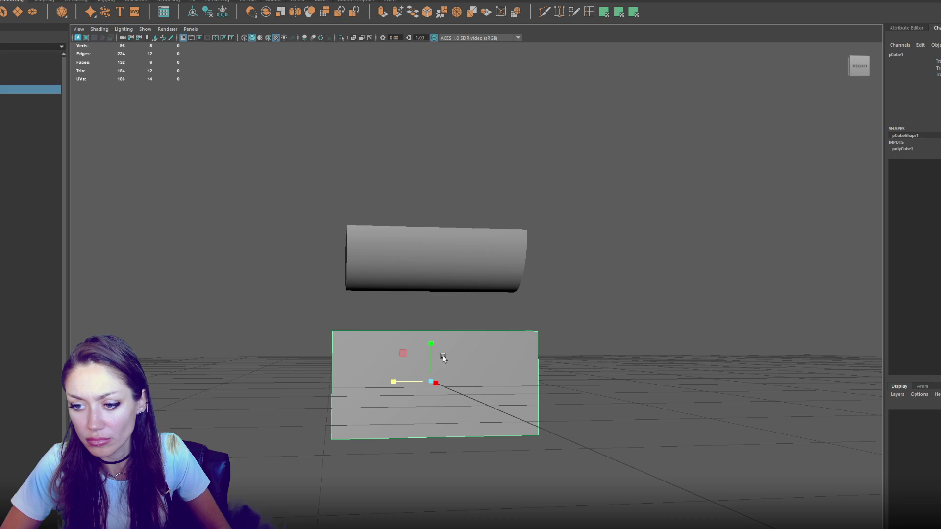
Move the box up beneath the basin and select its top face
mouse_move(431, 354)
left_mouse_down()
mouse_move(442, 286)
mouse_move(436, 301)
mouse_move(504, 311)
mouse_move(469, 342)
mouse_move(484, 343)
mouse_move(248, 74)
left_mouse_up()
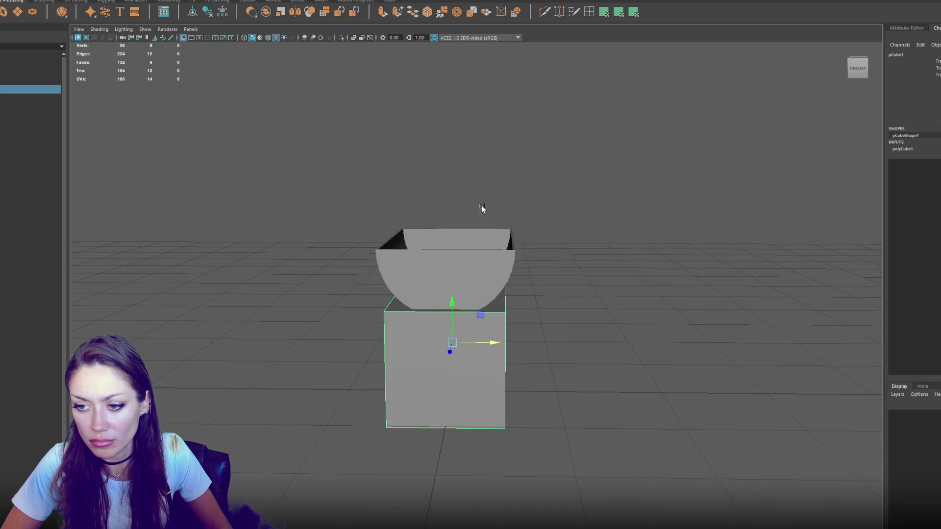
mouse_move(568, 174)
left_mouse_down()
mouse_move(556, 237)
mouse_move(477, 210)
mouse_move(492, 194)
mouse_move(493, 211)
left_mouse_up()
right_click(545, 175)
left_click(546, 200)
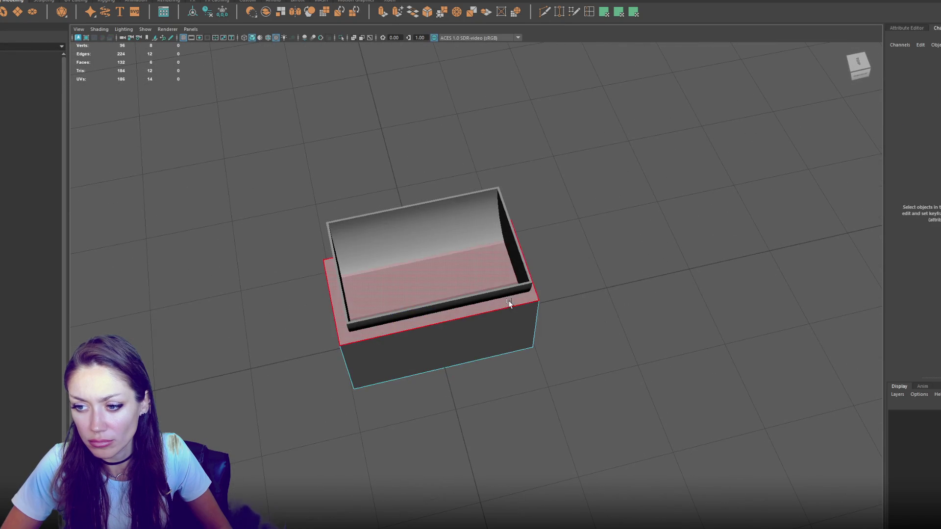
left_click(509, 303)
Extrude the box's top face with Ctrl+E, then reselect the basin
mouse_move(510, 303)
left_mouse_down()
mouse_move(529, 201)
mouse_move(525, 175)
left_mouse_up()
key("ctrl+e")
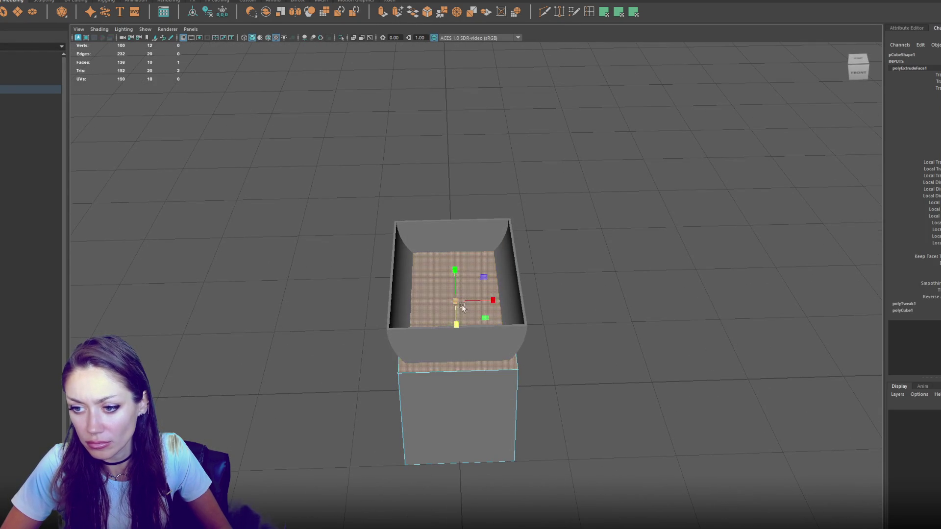
left_click(458, 303)
left_click_drag(458, 303, 473, 316)
right_click(550, 195)
mouse_move(550, 195)
left_mouse_down()
mouse_move(504, 189)
mouse_move(456, 280)
mouse_move(443, 227)
mouse_move(485, 218)
mouse_move(255, 110)
left_mouse_up()
left_click(456, 280)
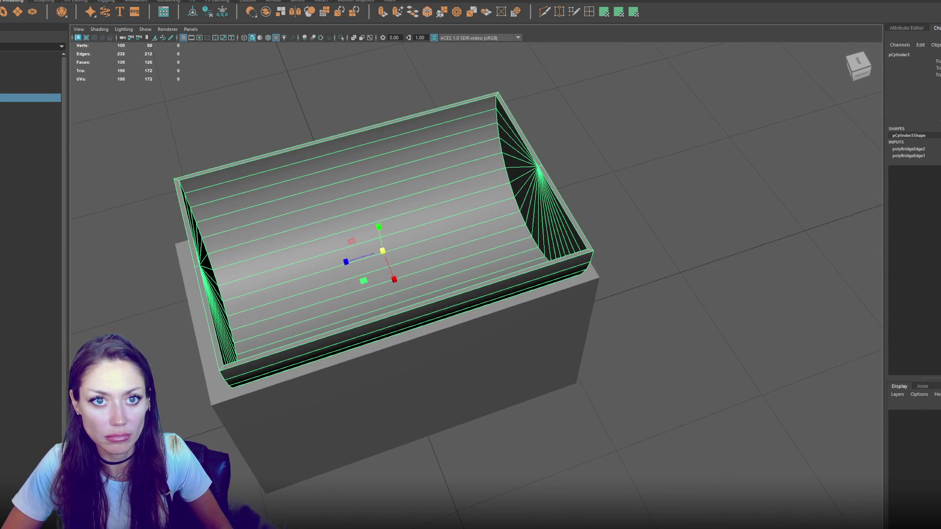
Add a new cylinder and scale it flat into a thin disk
key("ctrl+z")
key("ctrl+z")
key("ctrl+z")
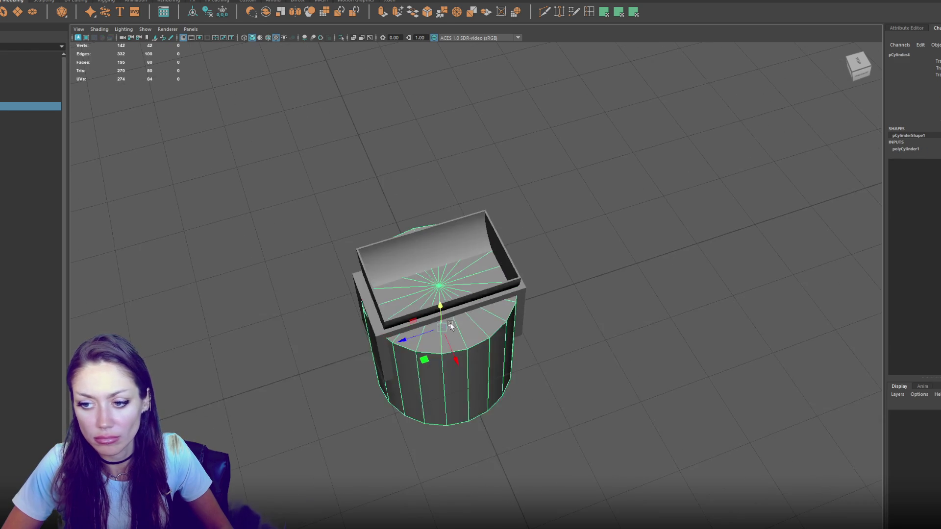
scroll(433, 212, "down", 5)
right_click(512, 130)
left_click_drag(397, 205, 492, 173)
key("r")
left_click_drag(439, 133, 431, 190)
Move the disk down onto the floor of the basin
key("w")
left_click_drag(440, 152, 440, 230)
key("f")
scroll(443, 231, "down", 5)
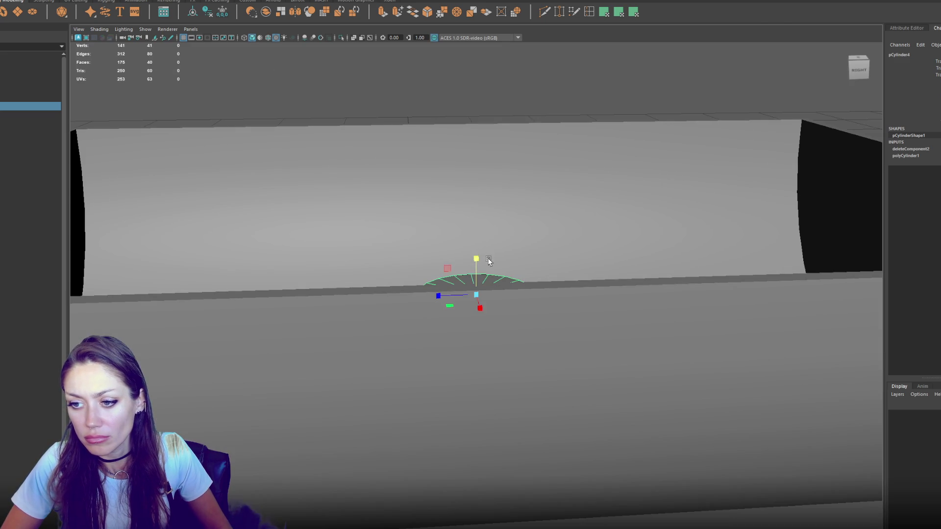
mouse_move(495, 189)
left_mouse_down("alt")
mouse_move(471, 263)
mouse_move(481, 399)
left_mouse_up("alt")
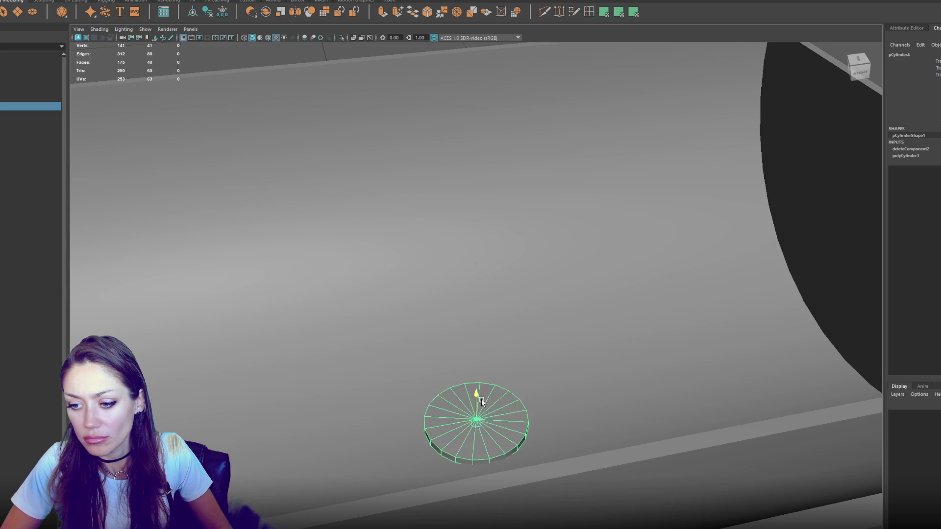
scroll(495, 351, "down", 3)
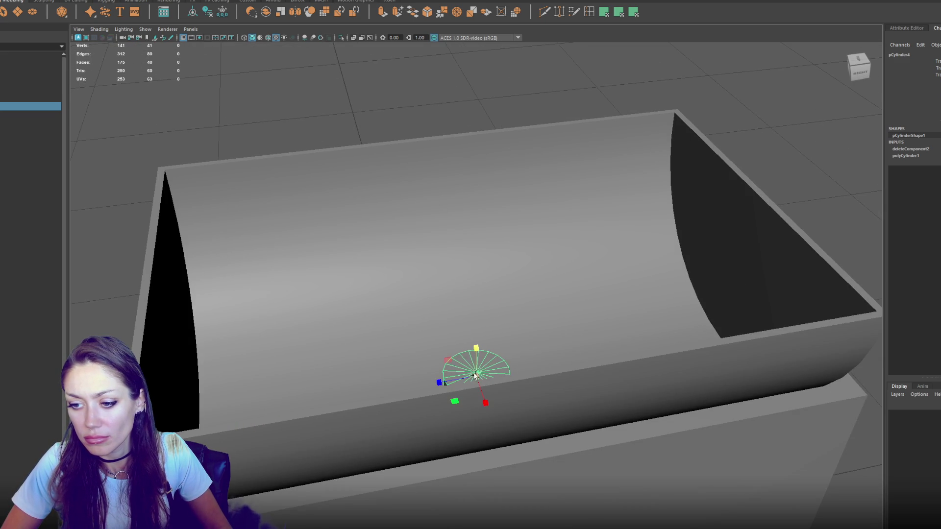
key("f")
scroll(541, 334, "down", 8)
left_click_drag(535, 300, 519, 307, "alt")
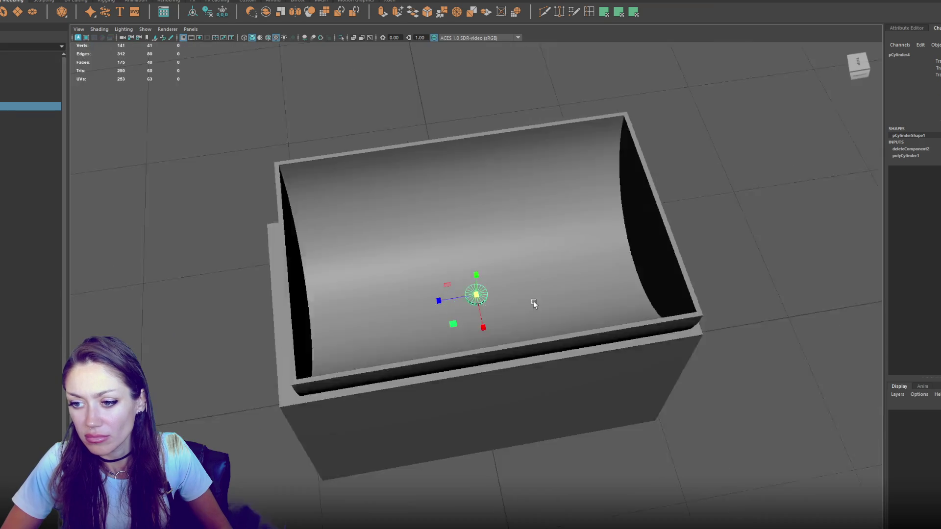
left_click_drag(476, 284, 482, 286)
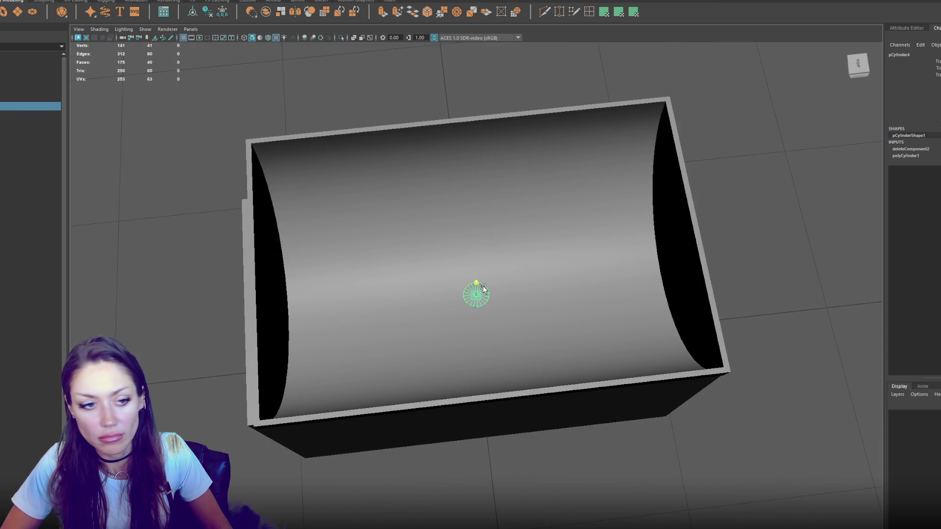
key("f")
Bevel the disk's edges with a fraction of 0.1, then reselect the basin
right_click(592, 254)
left_click(426, 12)
scroll(539, 147, "down", 5)
left_click_drag(702, 305, 695, 305)
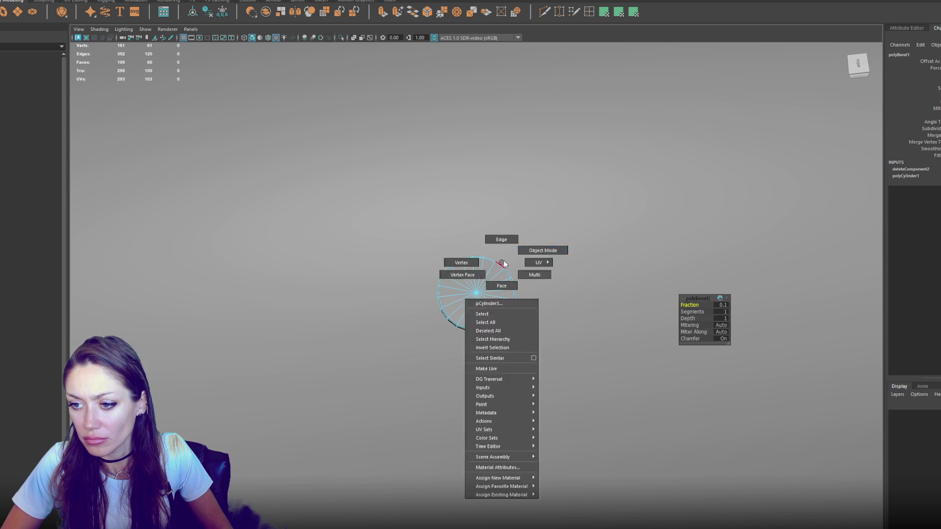
right_click(539, 228)
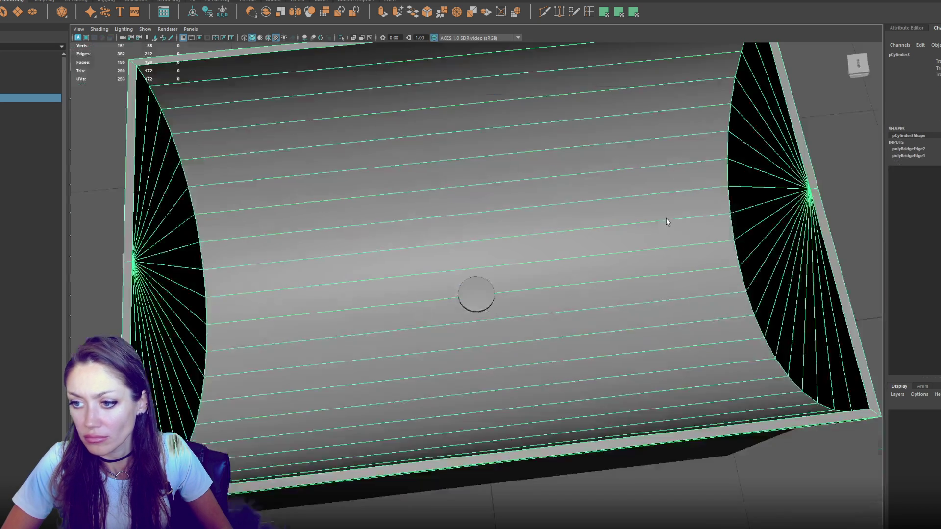
mouse_move(666, 218)
left_mouse_down()
mouse_move(781, 227)
mouse_move(605, 198)
left_mouse_up()
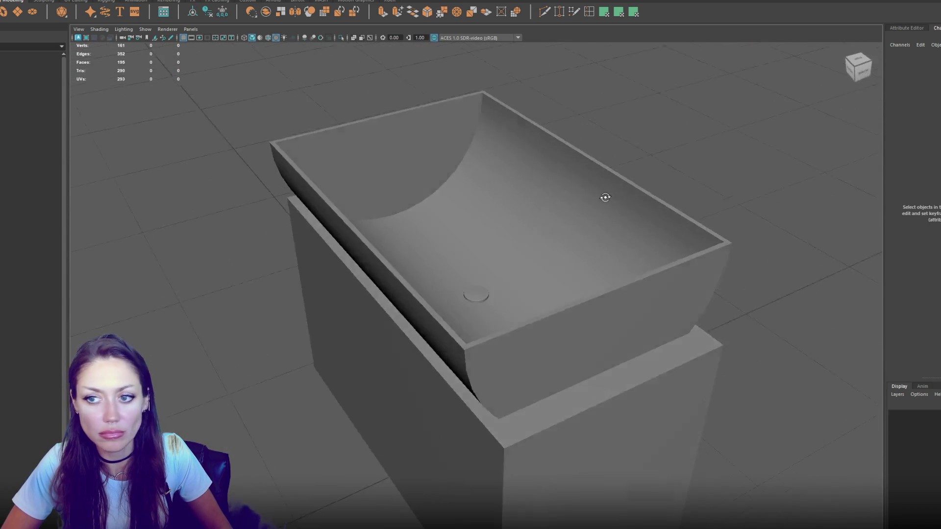
left_click(469, 186)
mouse_move(468, 186)
left_mouse_down()
mouse_move(563, 147)
mouse_move(641, 174)
mouse_move(550, 183)
mouse_move(571, 168)
mouse_move(652, 170)
mouse_move(533, 162)
left_mouse_up()
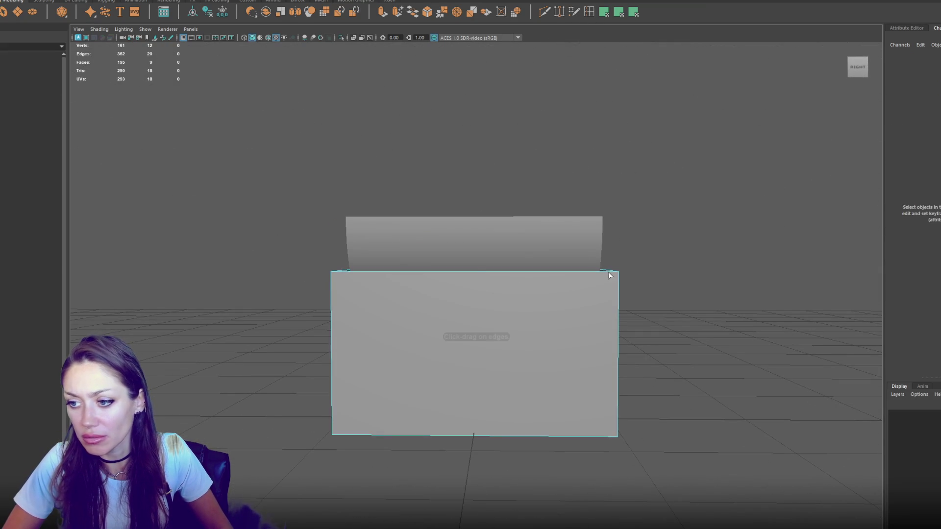
Reset the Insert Edge Loop tool options to defaults and select the cabinet box
double_click(589, 14)
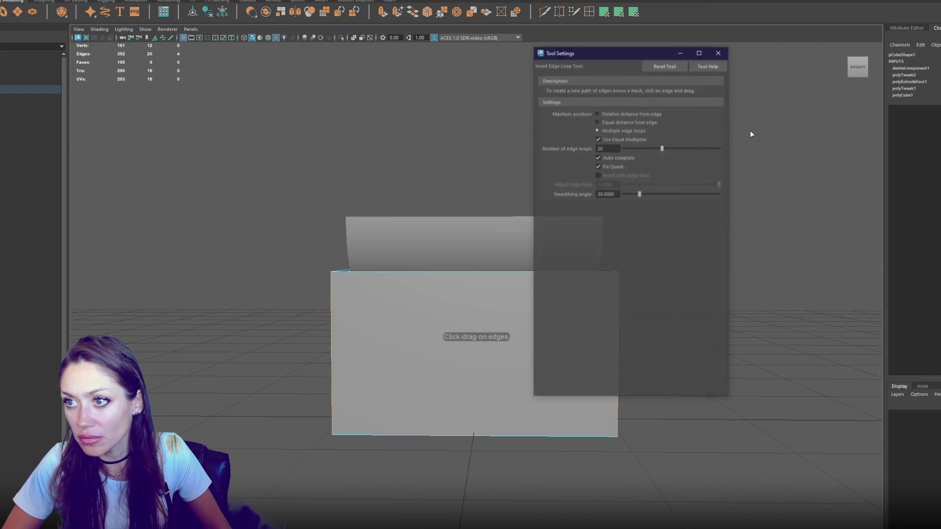
left_click(676, 69)
mouse_move(304, 168)
left_mouse_down()
mouse_move(351, 175)
mouse_move(319, 175)
left_mouse_up()
key("q")
left_click(390, 139)
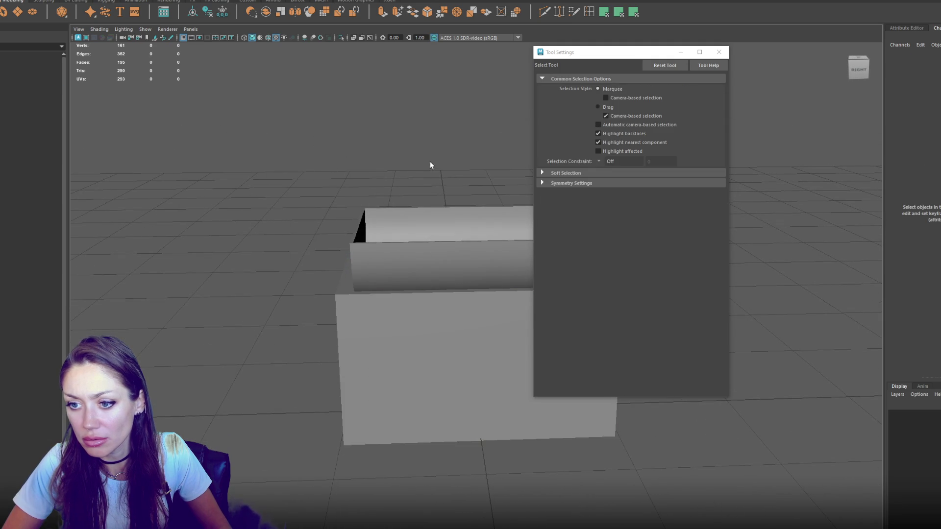
left_click(454, 309)
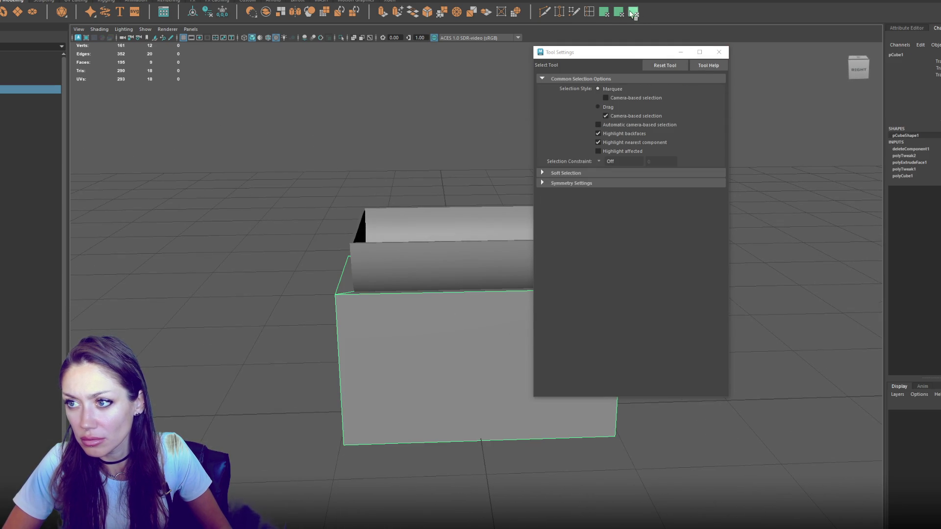
left_click(719, 52)
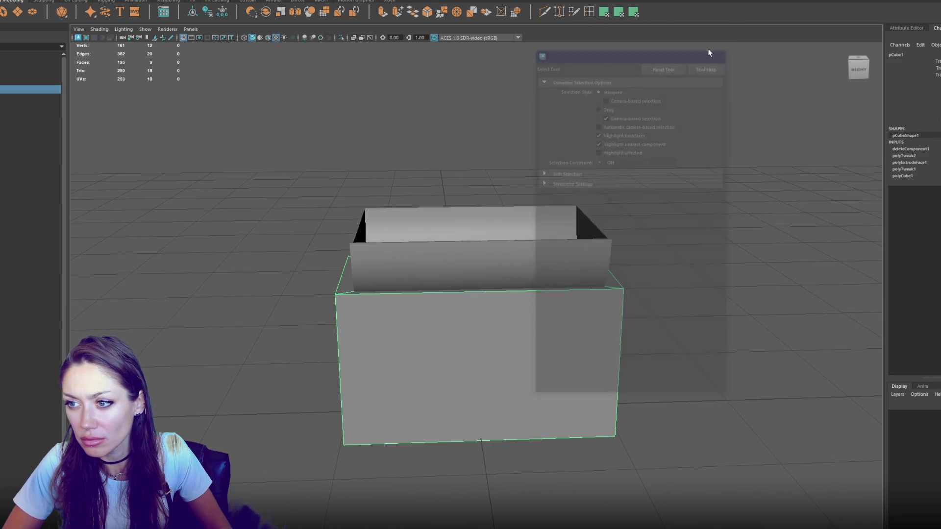
Insert an edge loop near the box's top and extrude that face band outward
left_click(589, 12)
left_click(621, 310)
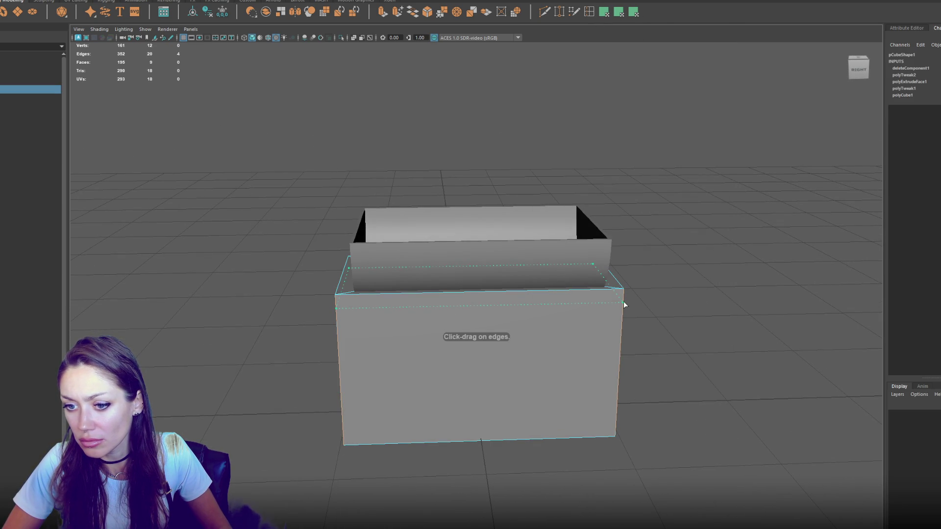
left_click(625, 305)
right_click(669, 207)
mouse_move(613, 294)
left_mouse_down()
mouse_move(549, 307)
mouse_move(528, 285)
mouse_move(415, 33)
left_mouse_up()
mouse_move(481, 111)
left_mouse_down()
mouse_move(534, 251)
mouse_move(492, 276)
mouse_move(478, 253)
mouse_move(583, 245)
mouse_move(475, 244)
left_mouse_up()
key("ctrl+e")
Select and adjust the top-rim vertices in wireframe to shape the overhanging countertop lip
key("4")
key("F9")
left_click_drag(693, 215, 294, 272)
right_click(587, 167)
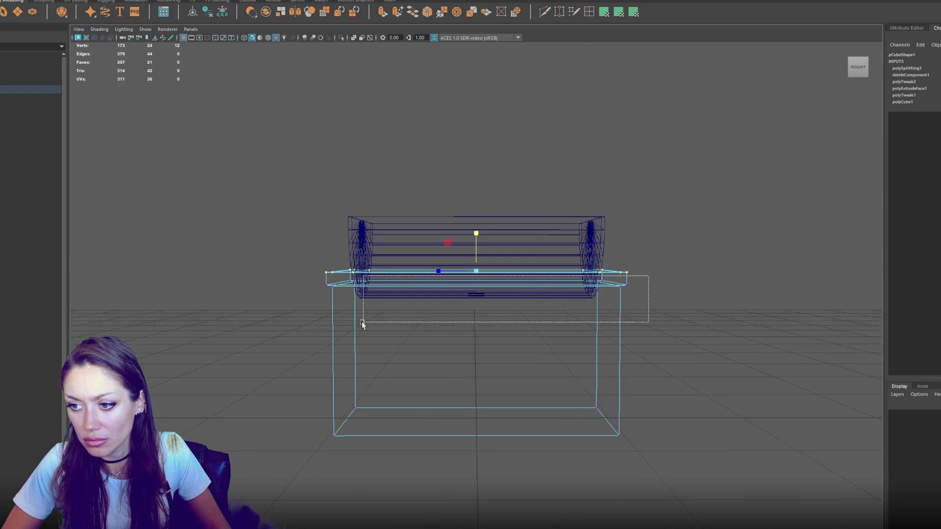
key("6")
left_click_drag(464, 267, 634, 190)
right_click(634, 190)
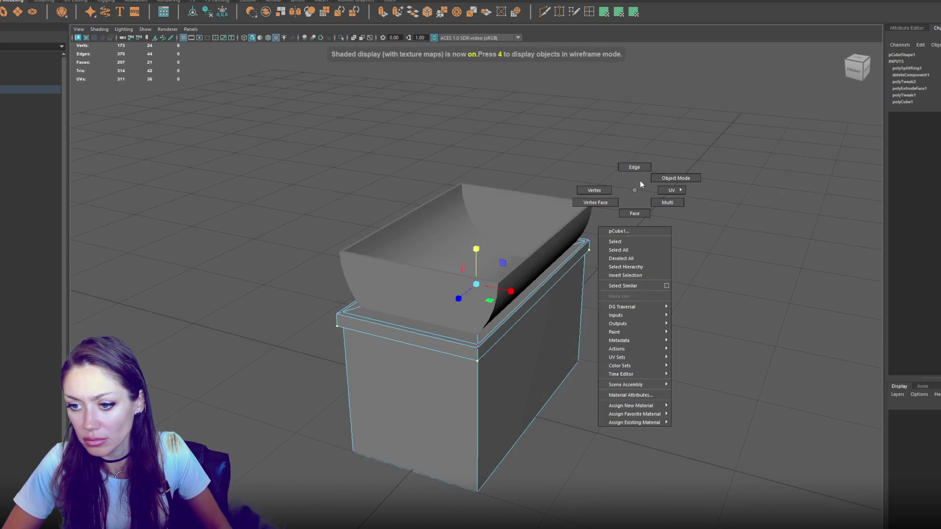
Bevel the box's top edge loop with a fraction of 0.3
scroll(481, 370, "up", 2)
left_click_drag(579, 342, 479, 279)
double_click(478, 280)
mouse_move(678, 269)
left_mouse_down()
mouse_move(530, 318)
mouse_move(707, 323)
mouse_move(608, 323)
mouse_move(593, 211)
mouse_move(544, 87)
mouse_move(551, 78)
left_mouse_up()
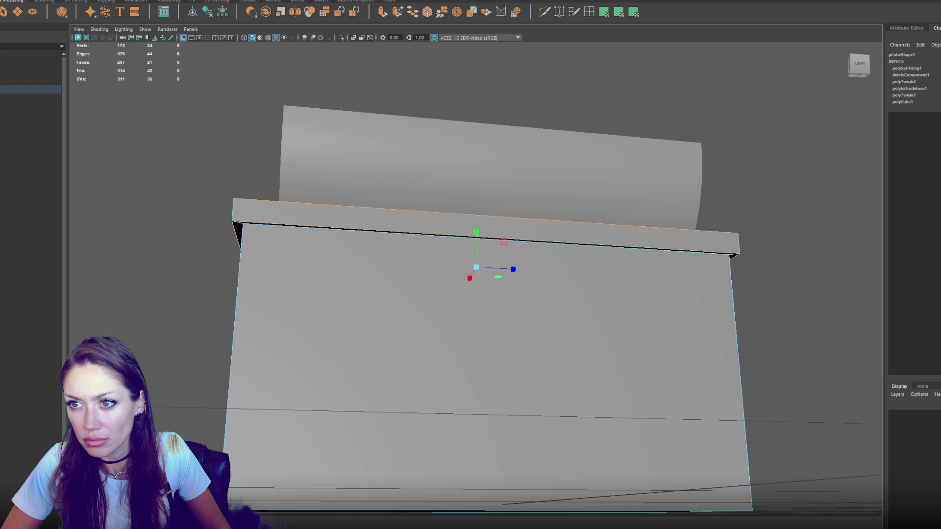
key("ctrl+b")
left_click_drag(477, 44, 593, 139)
left_click_drag(697, 307, 539, 289)
Bevel the box's corner edge loop as well
right_click(273, 167)
left_click(296, 124)
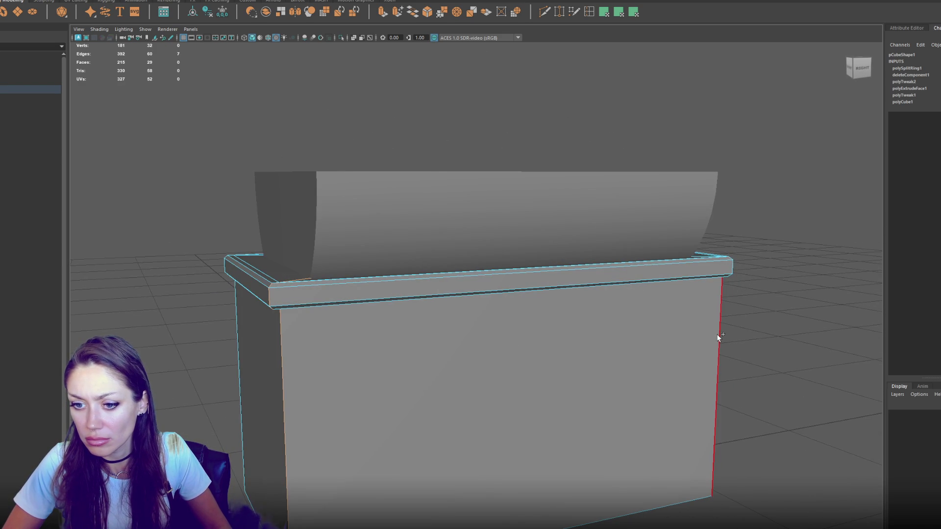
mouse_move(252, 372)
left_mouse_down()
mouse_move(293, 360)
mouse_move(317, 380)
left_mouse_up()
double_click(249, 362, "shift")
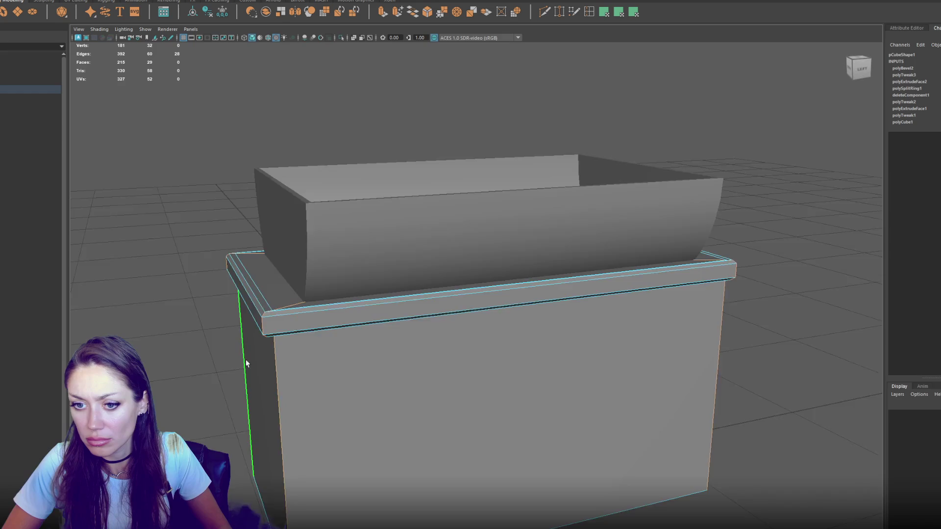
left_click_drag(249, 363, 391, 197)
left_click(429, 12)
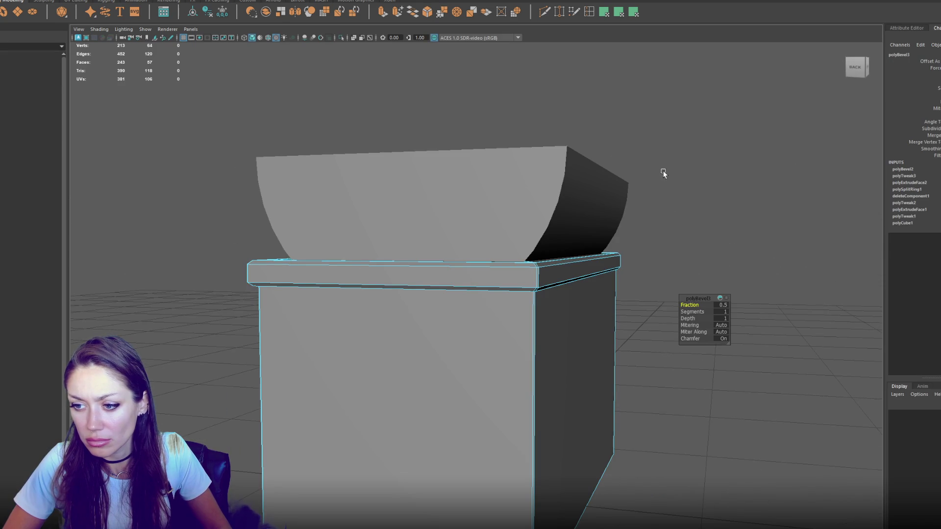
Delete the thin front bevel strip and the front rim faces
left_click_drag(693, 258, 546, 222)
mouse_move(188, 114)
left_mouse_down()
mouse_move(196, 102)
mouse_move(396, 335)
mouse_move(633, 176)
mouse_move(588, 216)
left_mouse_up()
scroll(456, 466, "up", 3)
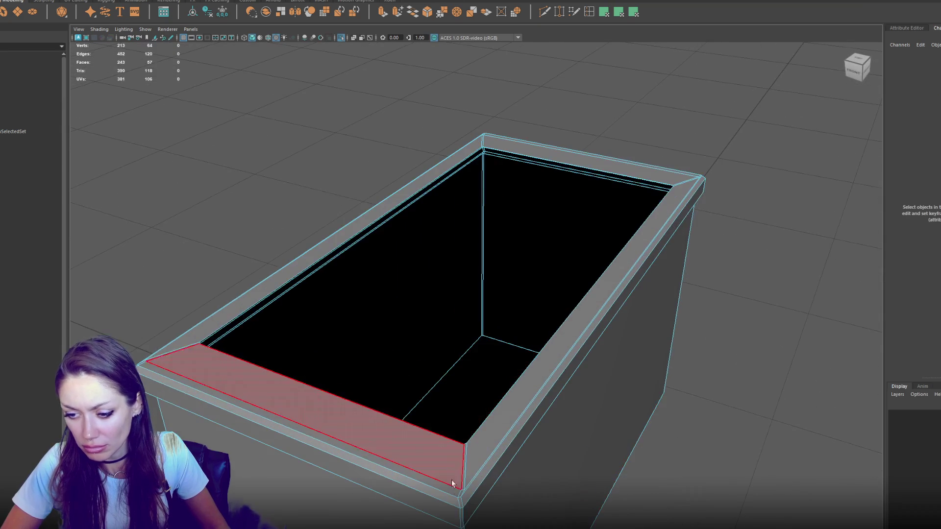
double_click(459, 492)
key("Delete")
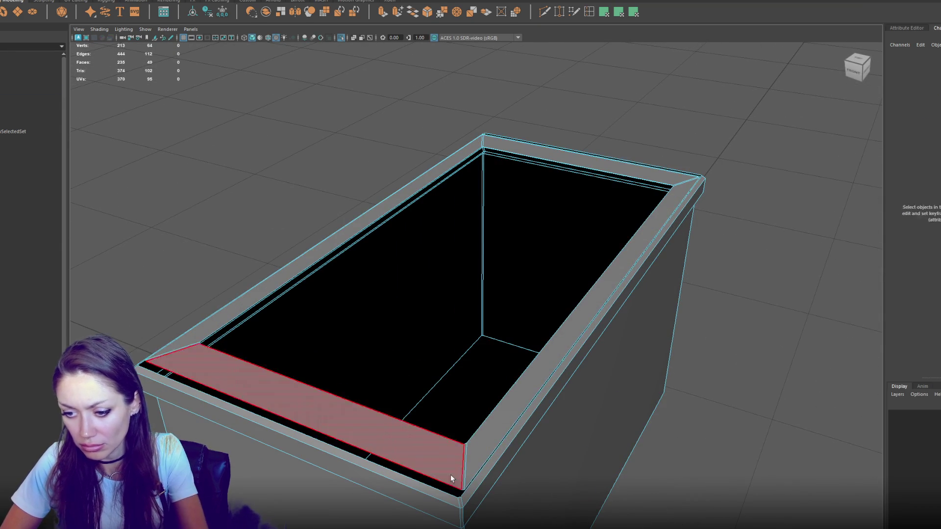
double_click(449, 477)
key("Delete")
Extrude the inner rim edge loop into a flat ledge around the opening
key("F10")
double_click(671, 223)
key("w")
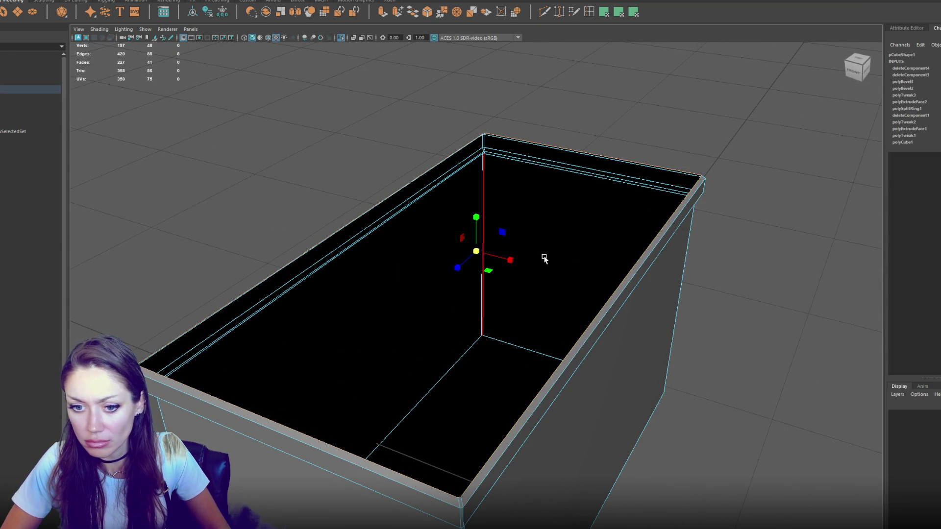
key("ctrl+e")
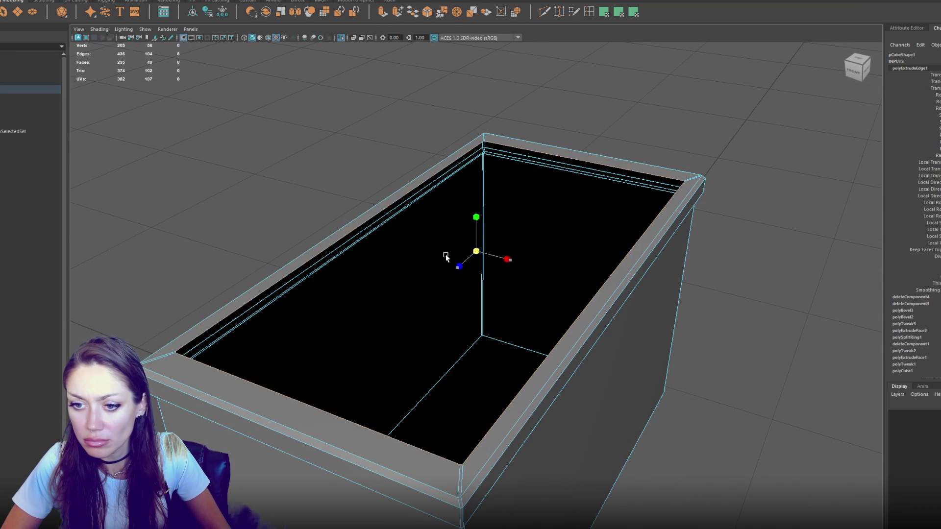
left_click(336, 149)
key("6")
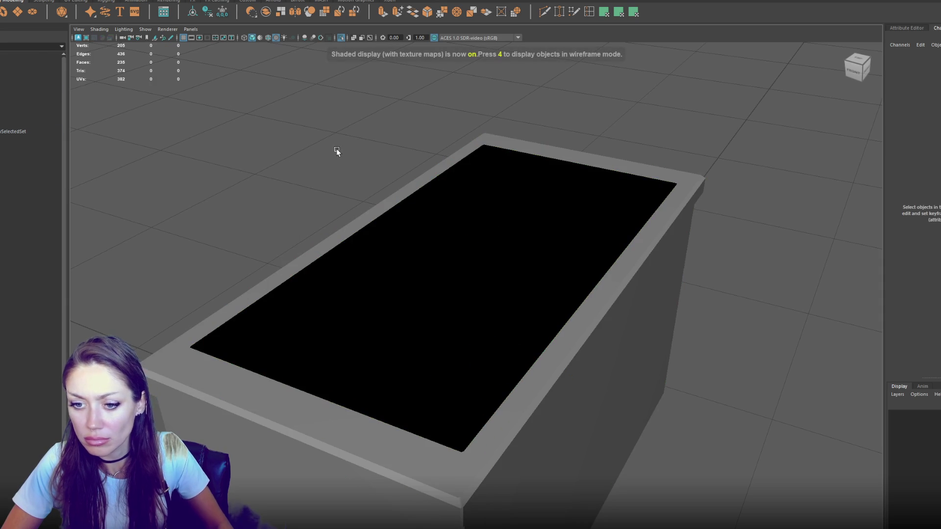
Push one ledge edge toward the back of the basin
left_click(491, 415)
mouse_move(833, 197)
left_mouse_down()
mouse_move(819, 155)
mouse_move(458, 351)
left_mouse_up()
mouse_move(461, 268)
left_mouse_down()
mouse_move(510, 243)
mouse_move(512, 259)
left_mouse_up()
right_click(704, 157)
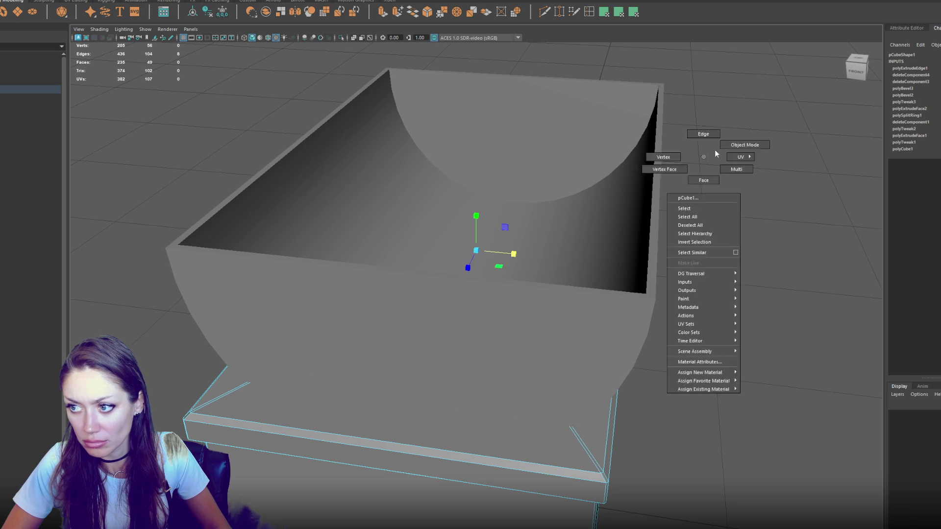
Change the edge smoothing of the selected ledge edges
key("f")
right_click(291, 116)
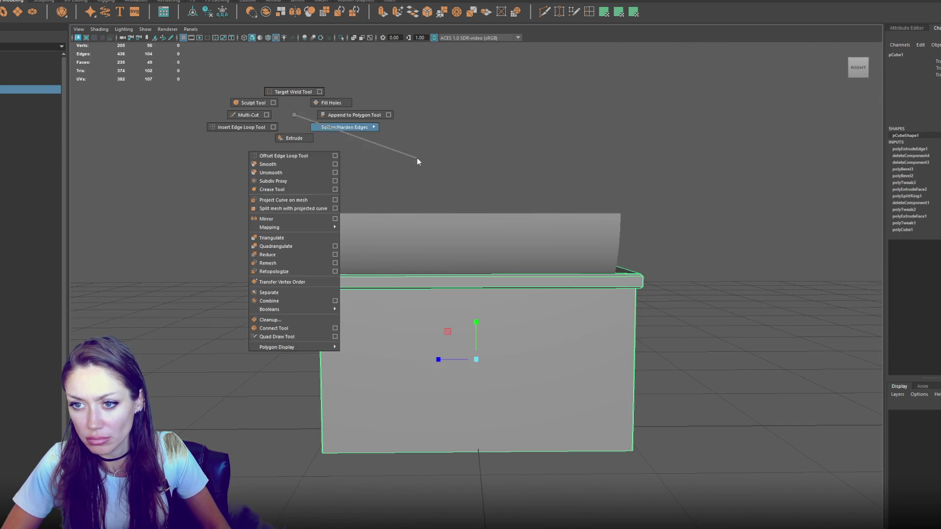
scroll(445, 139, "up", 5)
right_click(226, 130)
left_click(226, 108)
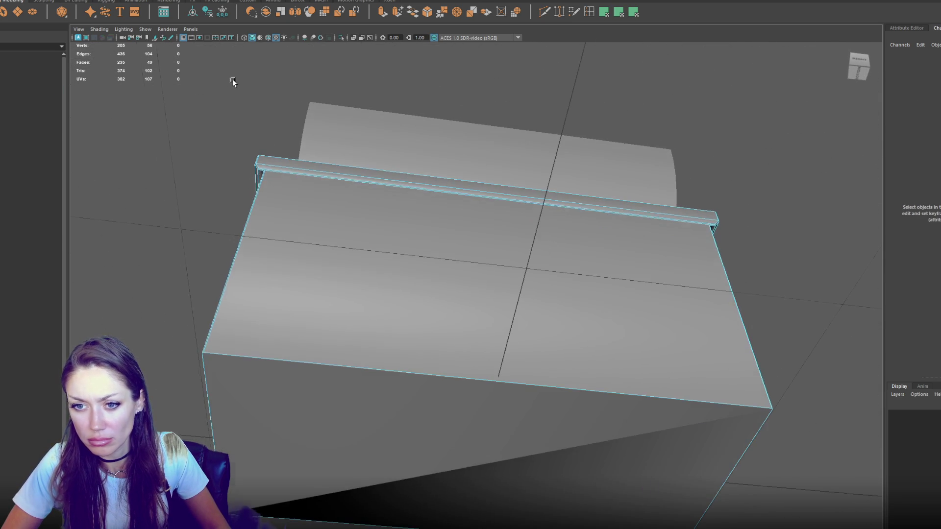
mouse_move(343, 189)
left_mouse_down()
mouse_move(462, 211)
mouse_move(471, 162)
mouse_move(425, 247)
mouse_move(434, 241)
mouse_move(414, 213)
mouse_move(348, 225)
mouse_move(343, 242)
mouse_move(357, 219)
left_mouse_up()
right_click(247, 169, "shift")
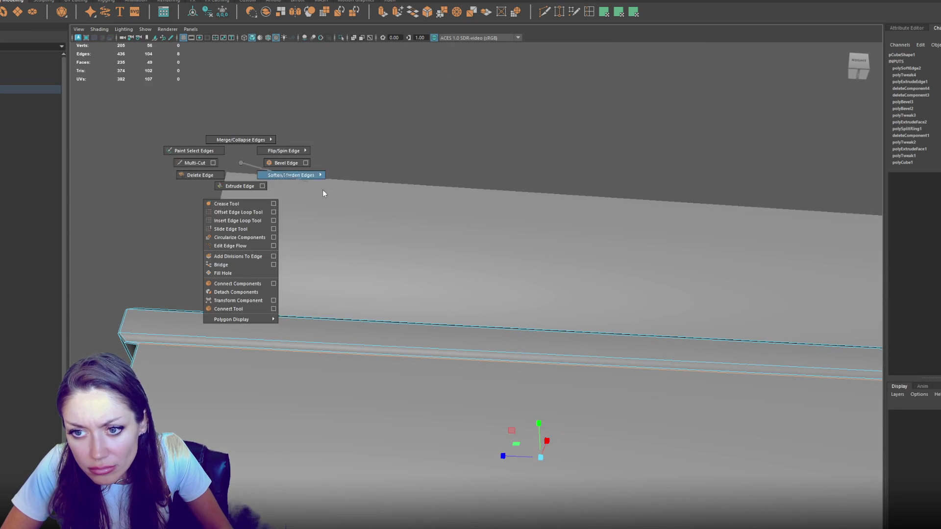
left_click(392, 204)
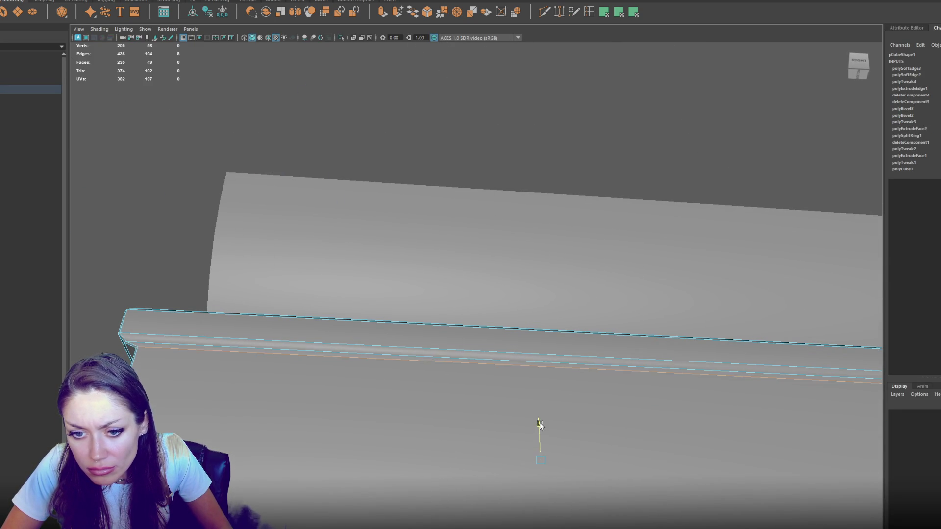
mouse_move(540, 428)
left_mouse_down()
mouse_move(596, 430)
mouse_move(563, 443)
mouse_move(529, 424)
mouse_move(550, 407)
mouse_move(544, 402)
left_mouse_up()
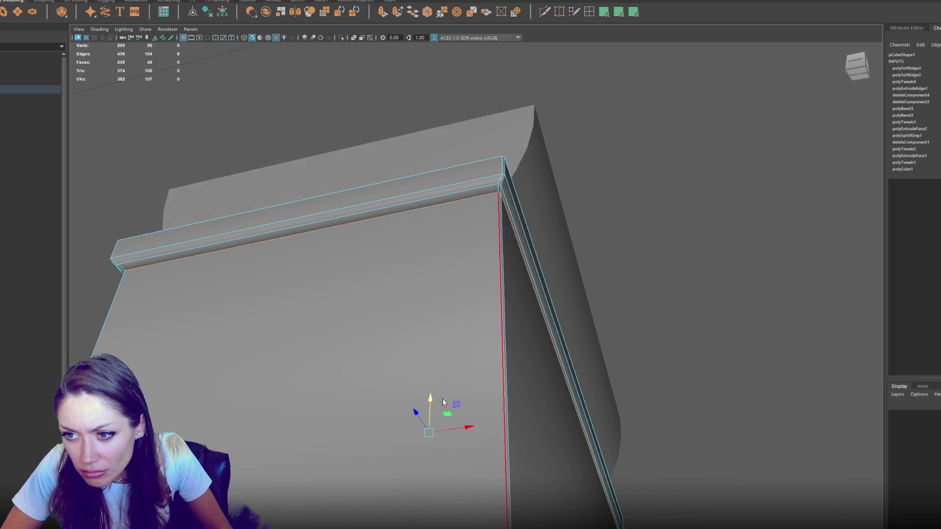
In the top view, lower the 16 top vertices slightly
key("space")
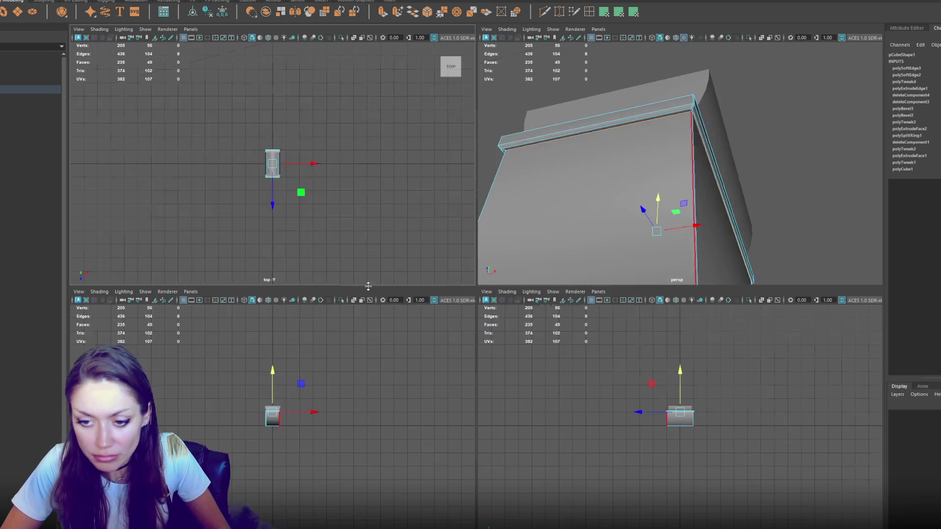
key("space")
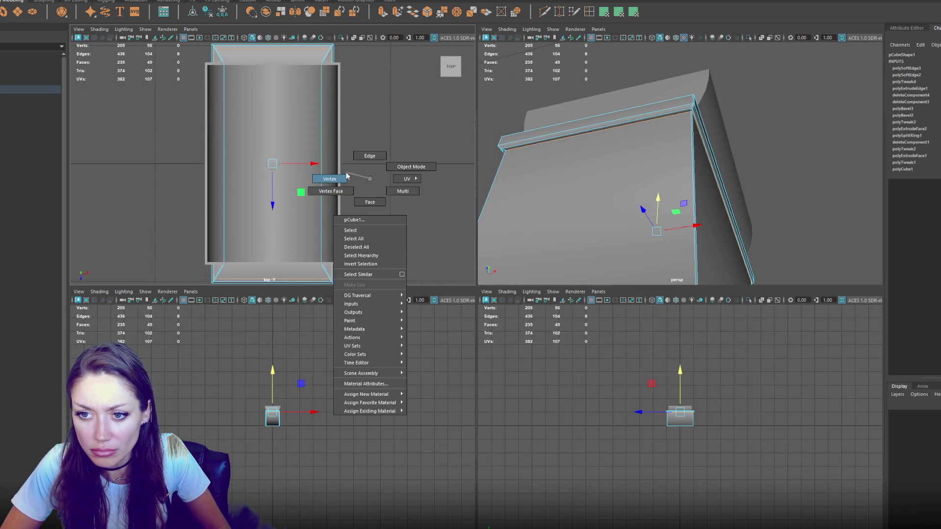
key("space")
left_click_drag(343, 51, 618, 67)
left_click_drag(474, 98, 472, 104)
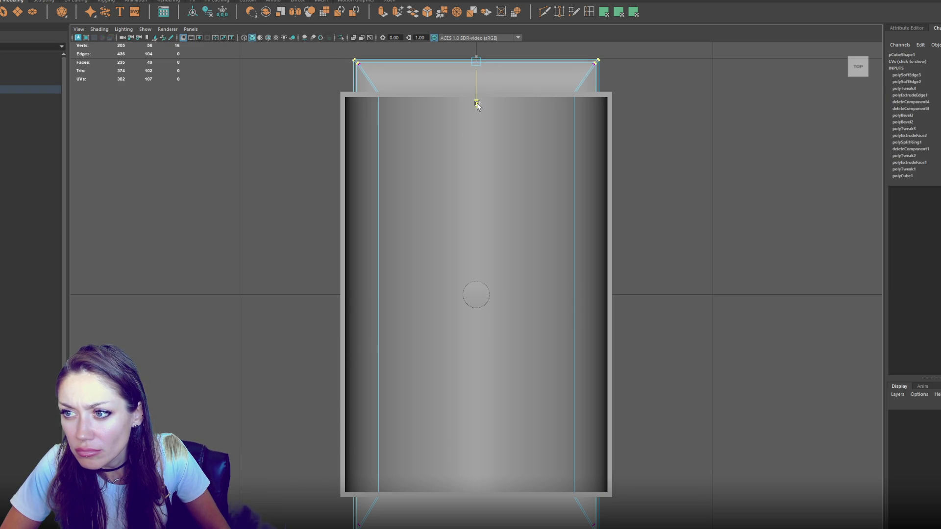
Nudge the model's bottom edge vertices down slightly in wireframe
mouse_move(484, 105)
left_mouse_down()
mouse_move(576, 183)
mouse_move(633, 250)
left_mouse_up()
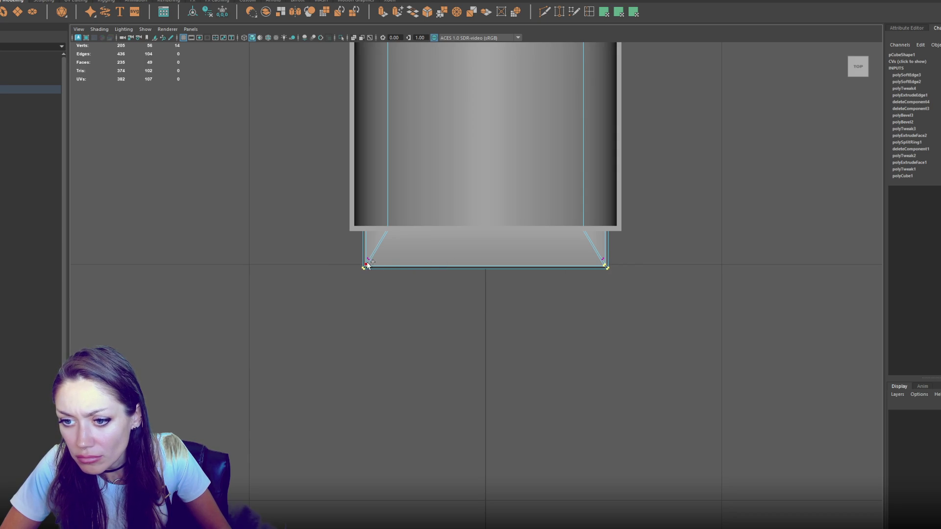
key("4")
left_click_drag(483, 307, 486, 305)
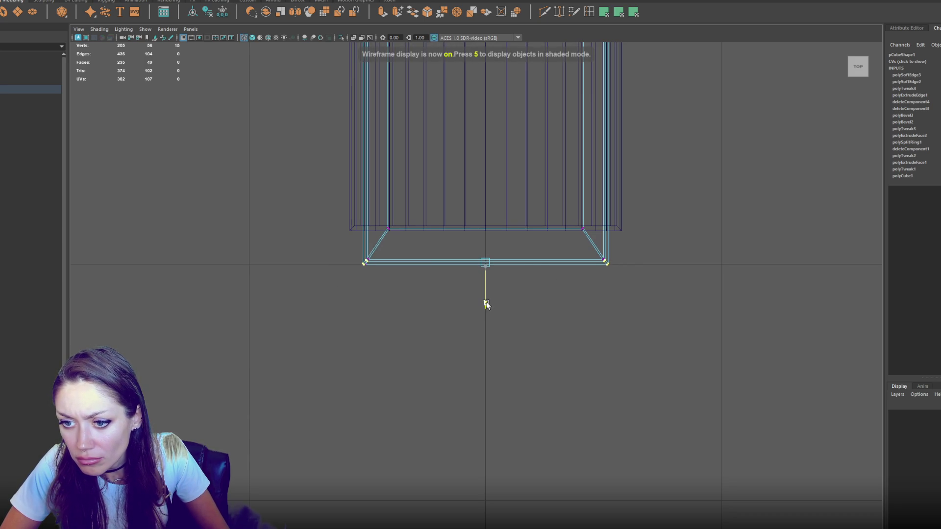
key("ctrl+z")
left_click_drag(358, 292, 364, 283)
mouse_move(581, 291)
left_mouse_down()
mouse_move(643, 257)
mouse_move(632, 261)
left_mouse_up()
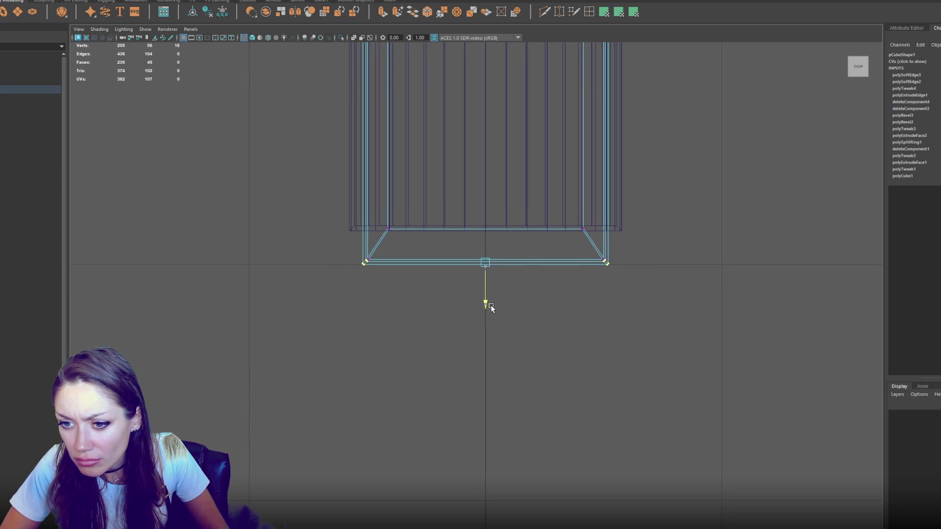
key("6")
left_click(686, 181)
key("space")
key("space")
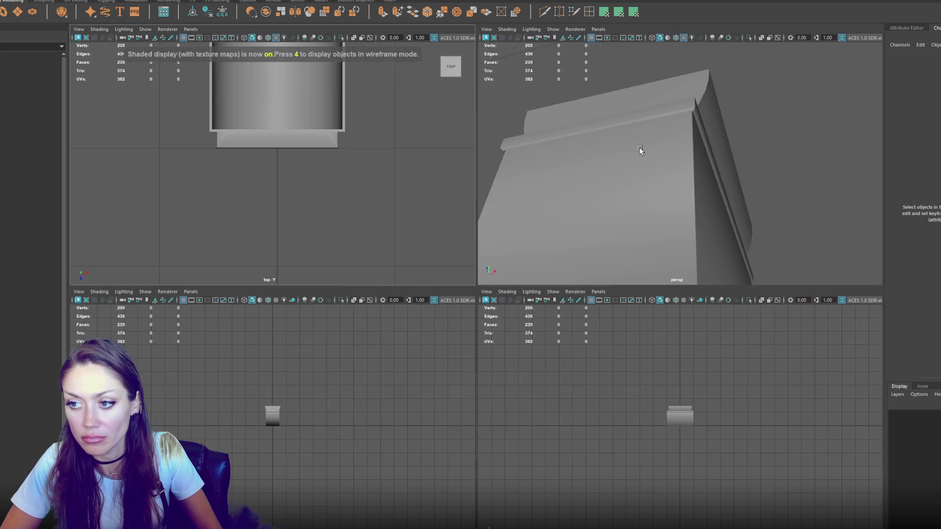
key("space")
Move the counter's bevel edges to reshape the corner
left_click(425, 257)
scroll(414, 260, "up", 10)
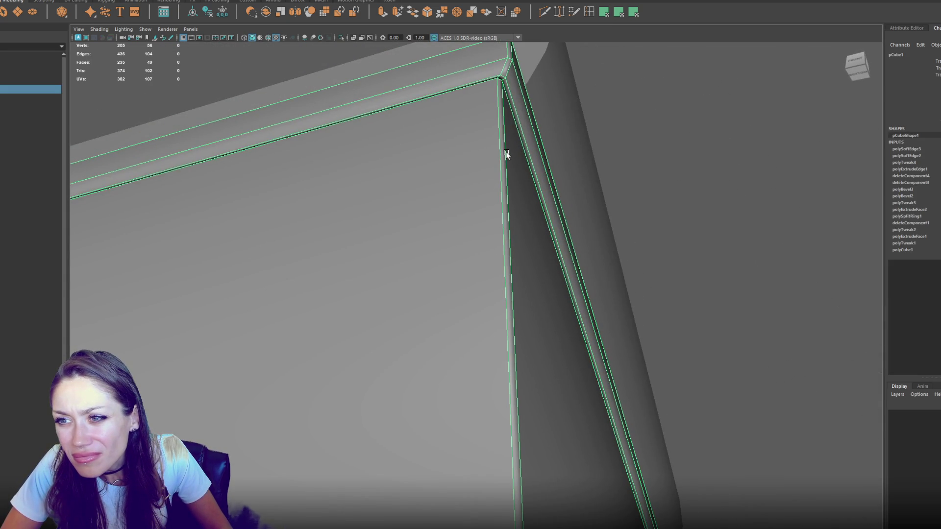
scroll(506, 151, "down", 2)
key("F10")
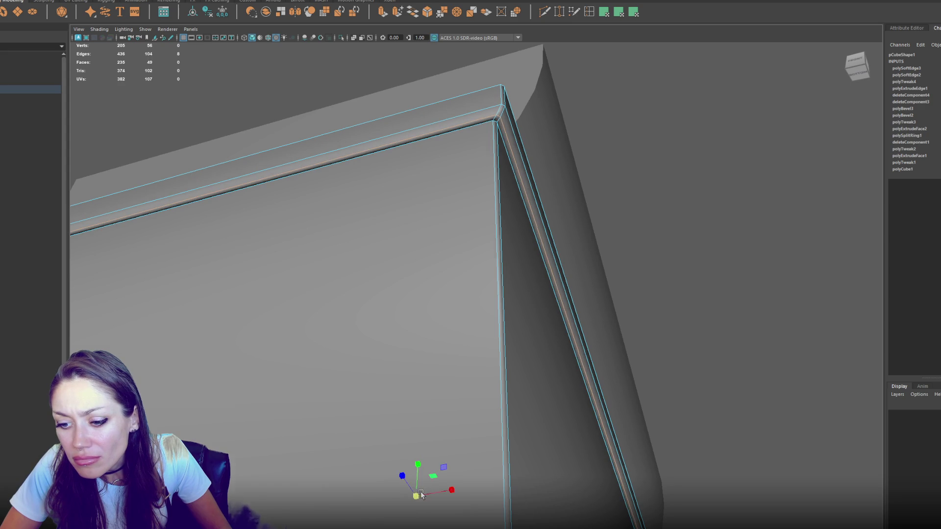
left_click_drag(451, 490, 438, 494)
left_click(694, 272)
mouse_move(695, 273)
left_mouse_down()
mouse_move(443, 309)
mouse_move(450, 329)
mouse_move(505, 342)
mouse_move(523, 324)
left_mouse_up()
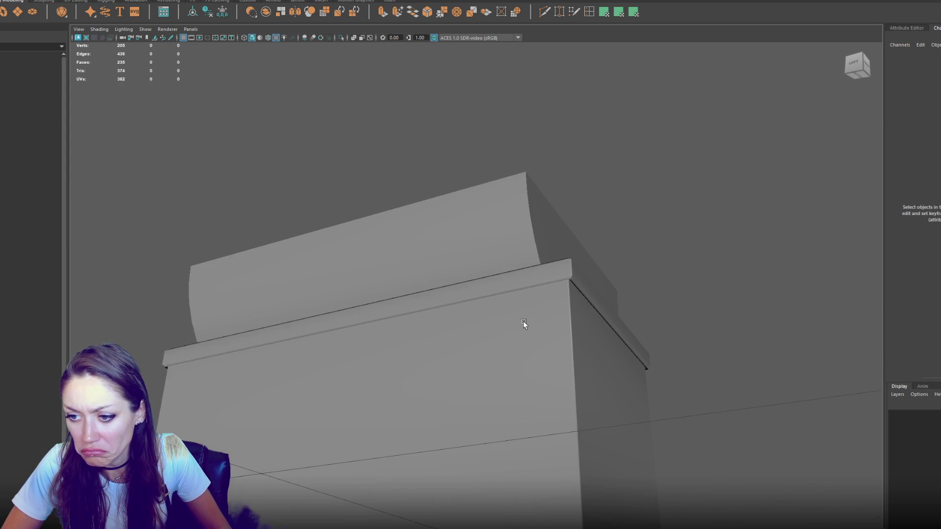
Adjust the pillar's diagonal corner edges with the move tool
left_click(523, 324)
scroll(670, 243, "up", 3)
left_click(656, 310)
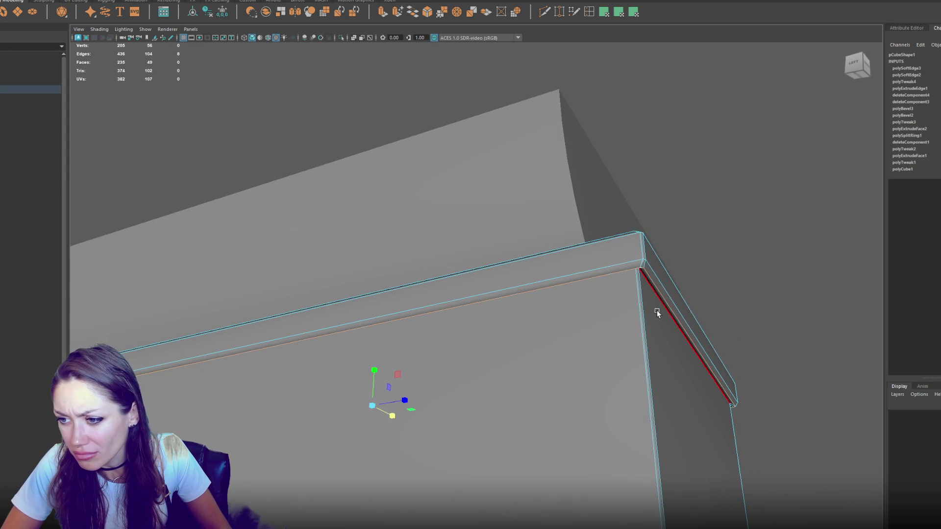
key("w")
scroll(616, 282, "down", 3)
left_click(729, 158)
left_click_drag(729, 157, 558, 193)
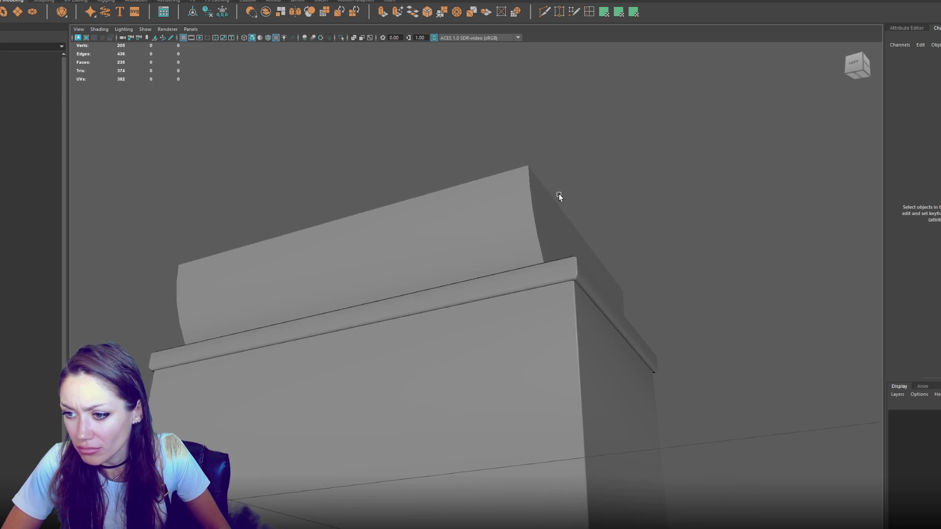
scroll(539, 221, "down", 5)
left_click_drag(522, 242, 434, 236)
Apply Soften Edge to the counter base's edges
left_click(490, 357)
right_click(668, 195)
key("4")
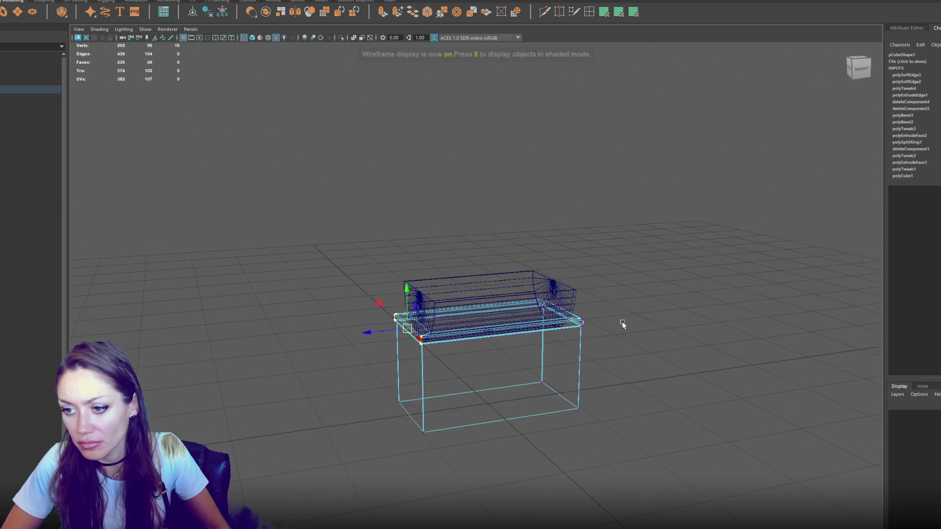
right_click(652, 196)
left_click(657, 389)
right_click(680, 219, "shift")
left_click(828, 260)
key("5")
Delete a single unneeded face from the base box
right_click(682, 216)
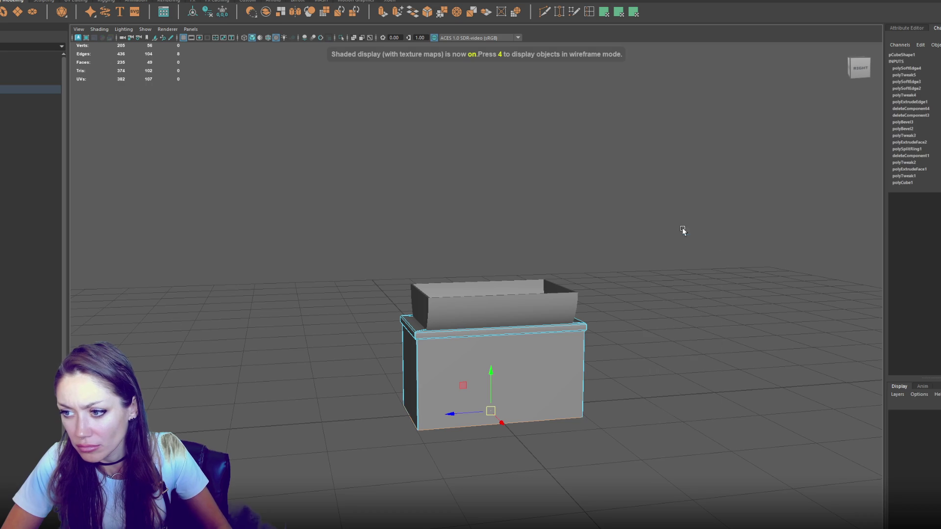
left_click(682, 239)
left_click_drag(635, 376, 622, 375)
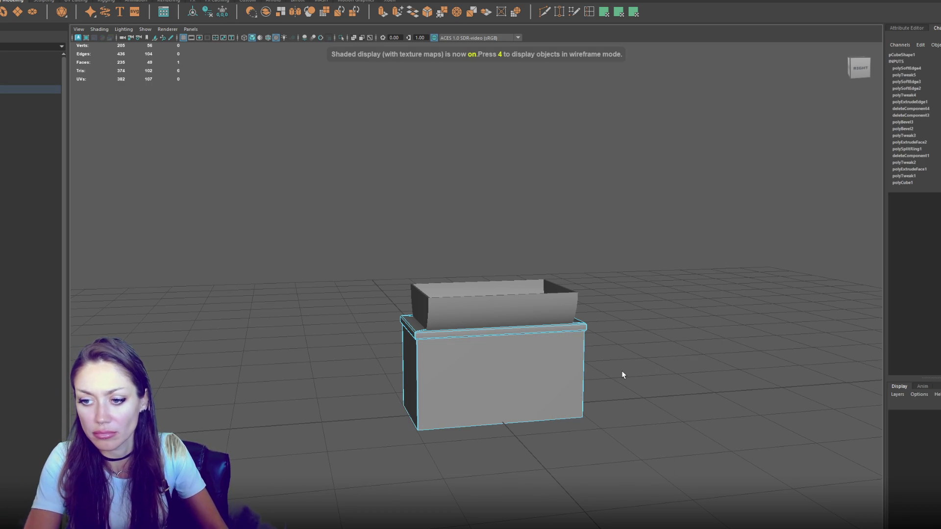
key("Delete")
left_click(325, 98)
left_click_drag(325, 97, 407, 90, "alt")
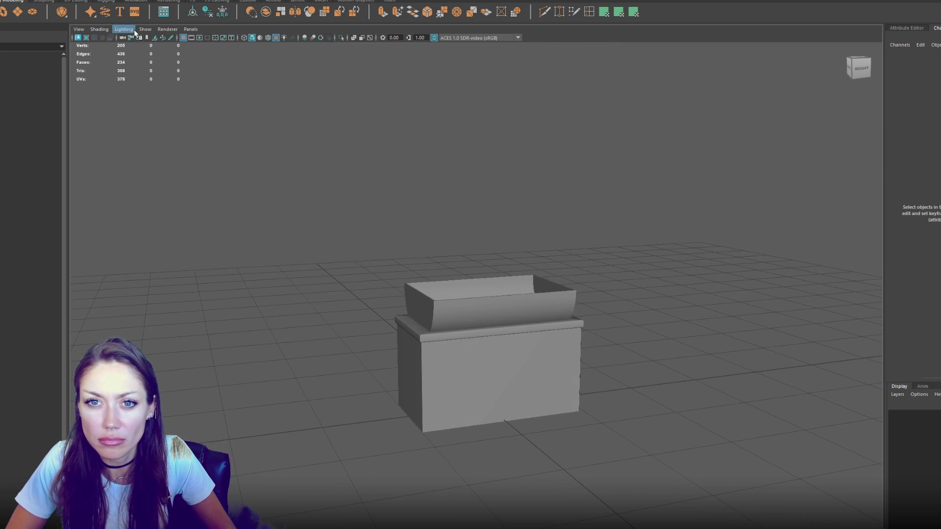
right_click(468, 365, "shift")
Shape the new cube into a thin slab on the cabinet front and duplicate it rightward
mouse_move(485, 390)
left_mouse_down()
mouse_move(487, 354)
mouse_move(531, 389)
mouse_move(509, 376)
mouse_move(410, 370)
left_mouse_up()
key("w")
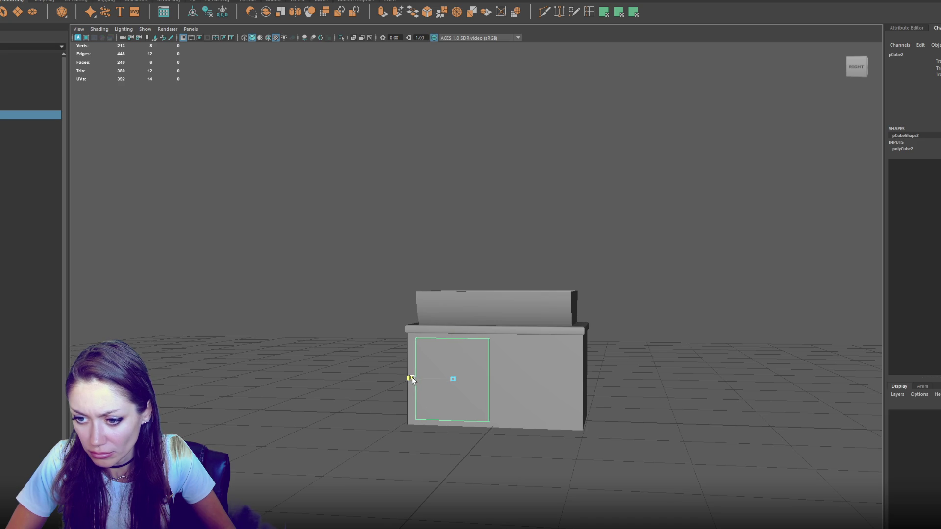
key("ctrl+d")
left_click_drag(414, 379, 544, 389)
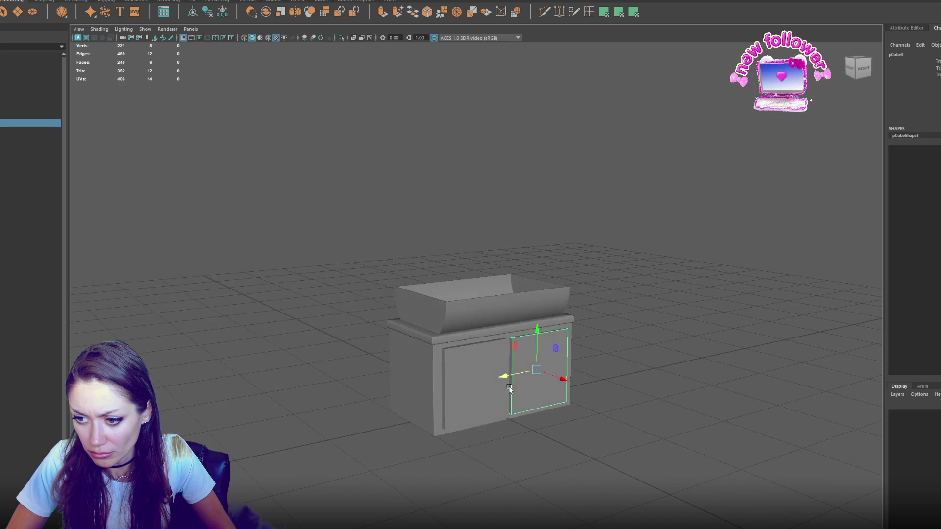
Pull the left door panel slightly outward from the cabinet
left_click(458, 381)
key("f")
left_click_drag(439, 361, 546, 368)
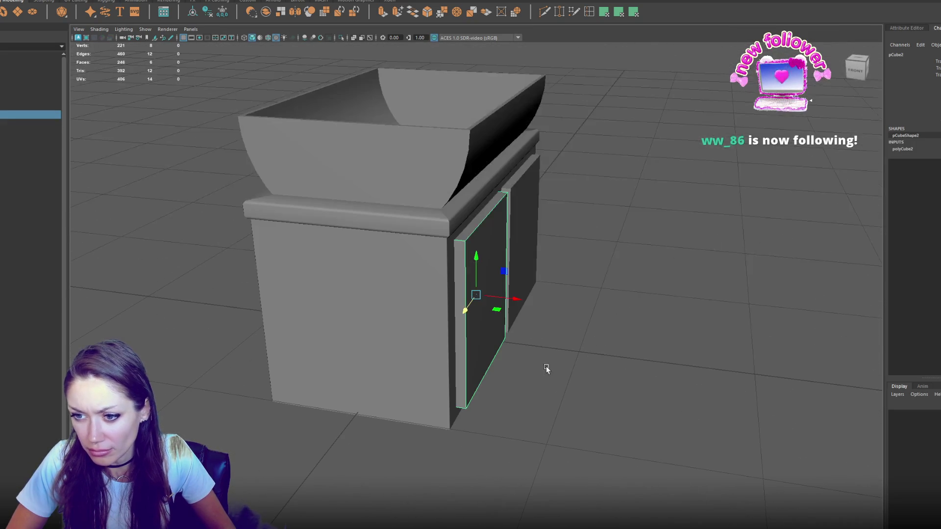
mouse_move(490, 283)
left_mouse_down()
mouse_move(519, 283)
mouse_move(336, 263)
mouse_move(495, 274)
mouse_move(463, 251)
mouse_move(366, 257)
mouse_move(534, 255)
mouse_move(494, 265)
mouse_move(476, 284)
mouse_move(475, 310)
mouse_move(686, 306)
mouse_move(639, 319)
mouse_move(560, 303)
left_mouse_up()
scroll(492, 277, "up", 3)
key("4")
key("5")
mouse_move(513, 327)
left_mouse_down()
mouse_move(636, 340)
mouse_move(583, 338)
mouse_move(573, 353)
mouse_move(498, 329)
mouse_move(525, 340)
mouse_move(514, 337)
left_mouse_up()
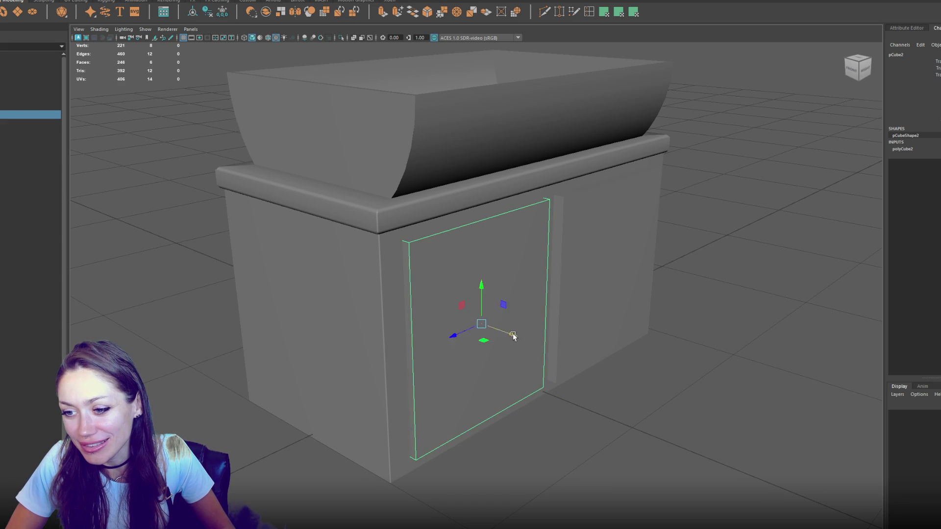
Bevel the door panel's edges and nudge it slightly right
left_click_drag(588, 318, 500, 304, "alt")
key("f")
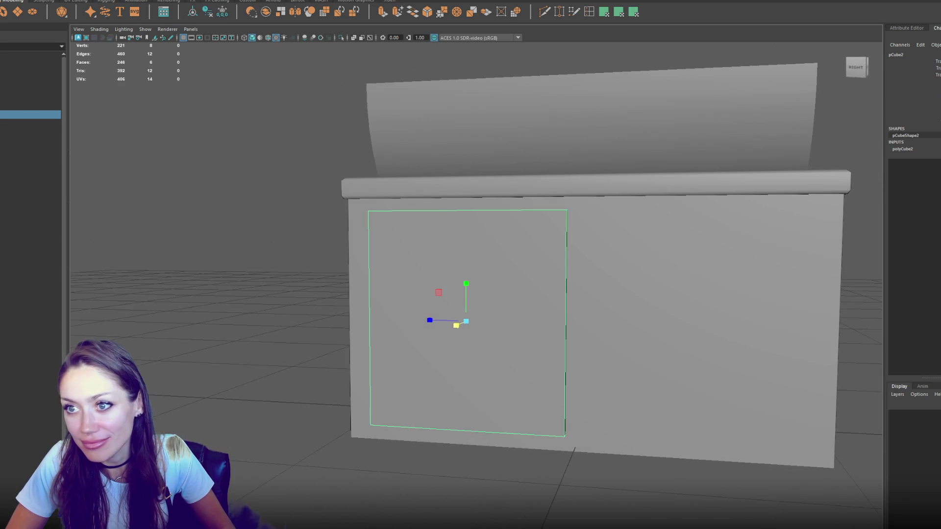
left_click(427, 12)
scroll(544, 275, "down", 5)
mouse_move(544, 275)
left_mouse_down("alt")
mouse_move(542, 294)
mouse_move(539, 273)
mouse_move(504, 267)
mouse_move(512, 240)
mouse_move(517, 257)
left_mouse_up("alt")
scroll(542, 269, "up", 2)
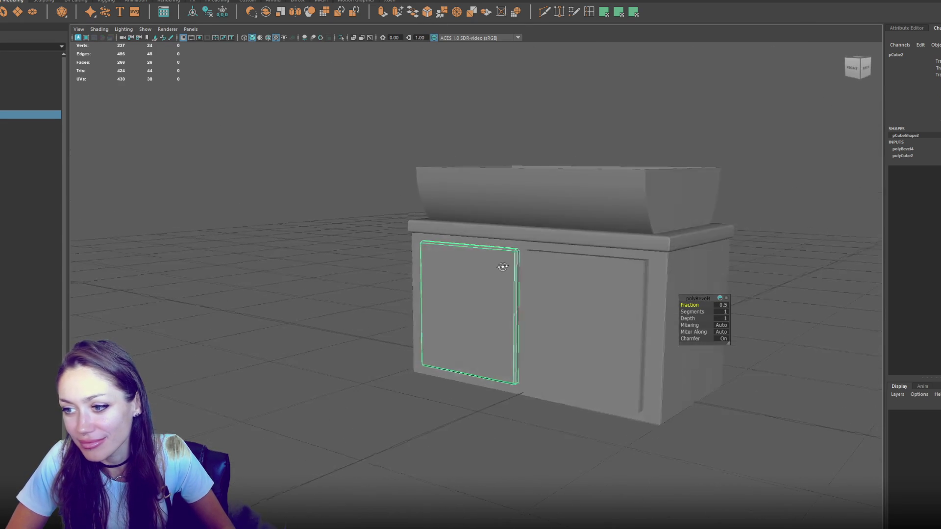
right_click(213, 109)
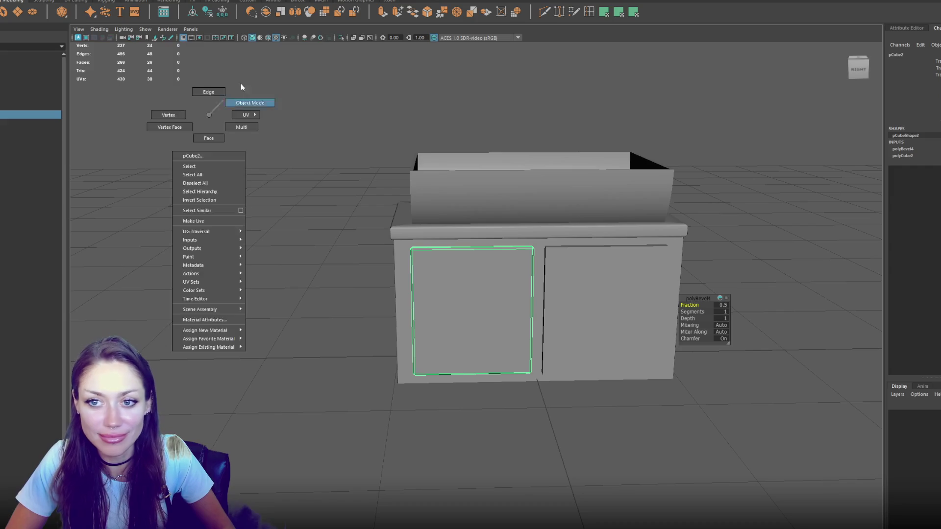
left_click_drag(454, 313, 465, 315)
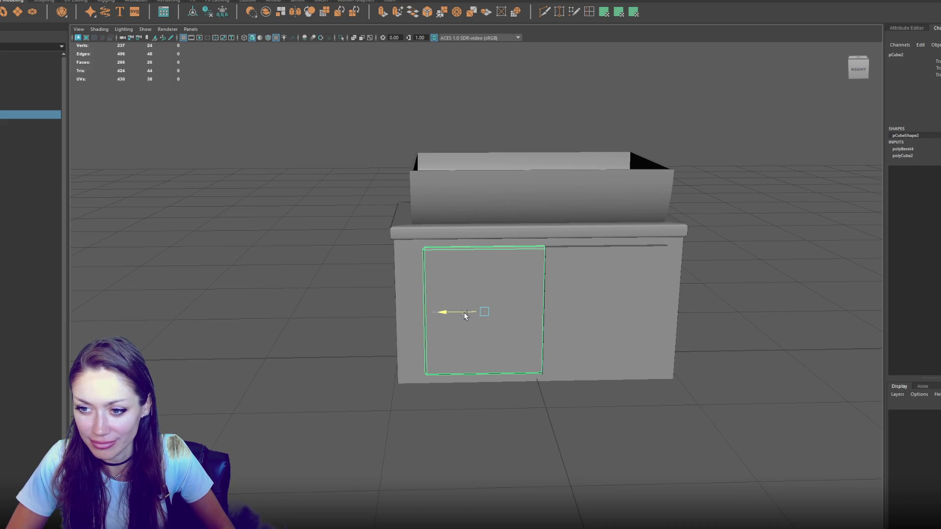
Move the door's right-side vertices left to narrow the panel
left_click(283, 206)
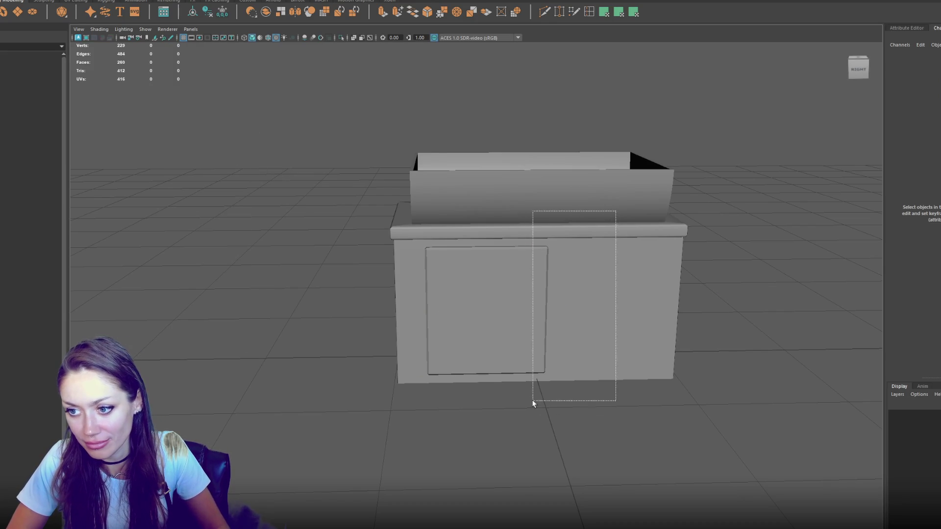
left_click_drag(547, 362, 547, 363)
right_click(342, 201)
left_click(301, 193)
left_click_drag(506, 311, 489, 313)
key("F8")
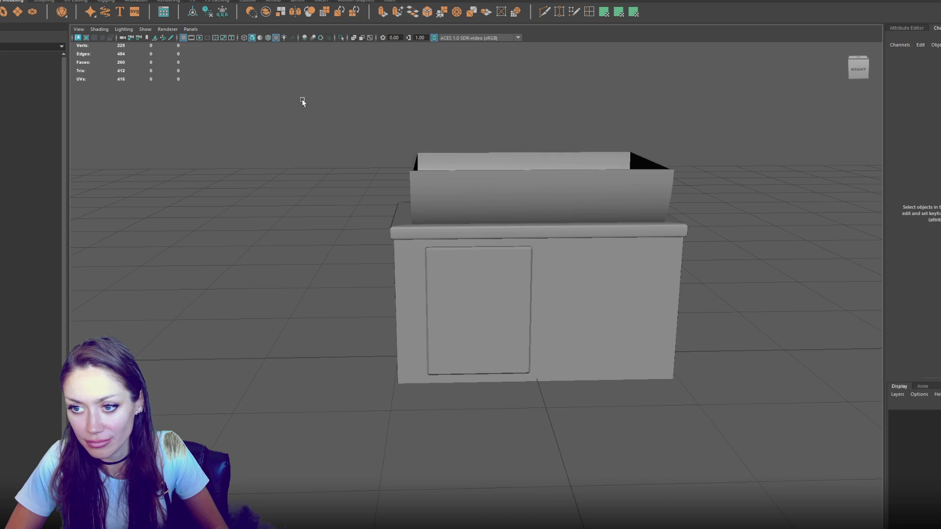
Apply Soften Edge to the door panel
left_click(221, 13)
right_click(223, 162, "shift")
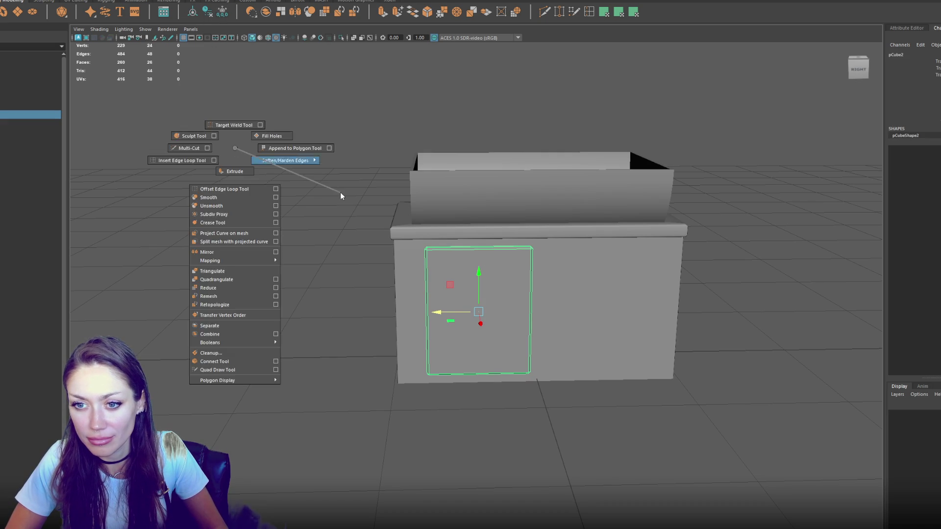
left_click(338, 191)
mouse_move(287, 165)
left_mouse_down()
mouse_move(435, 288)
mouse_move(444, 273)
left_mouse_up()
left_click(766, 239)
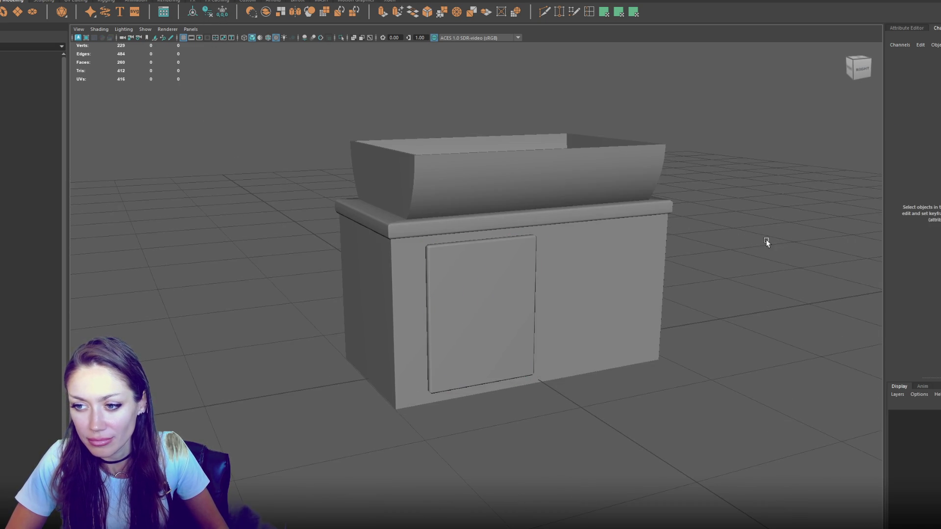
left_click_drag(766, 239, 493, 303)
left_click(493, 302)
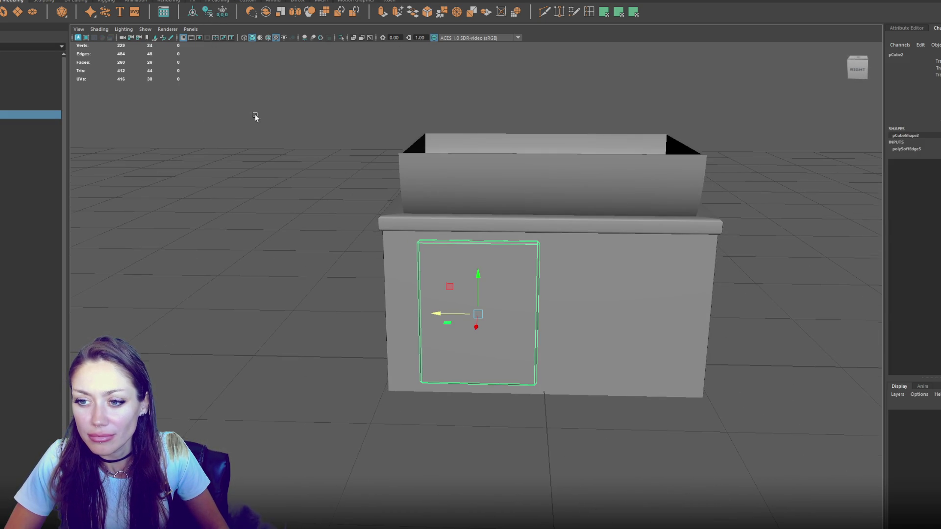
scroll(449, 190, "up", 4)
right_click(514, 225)
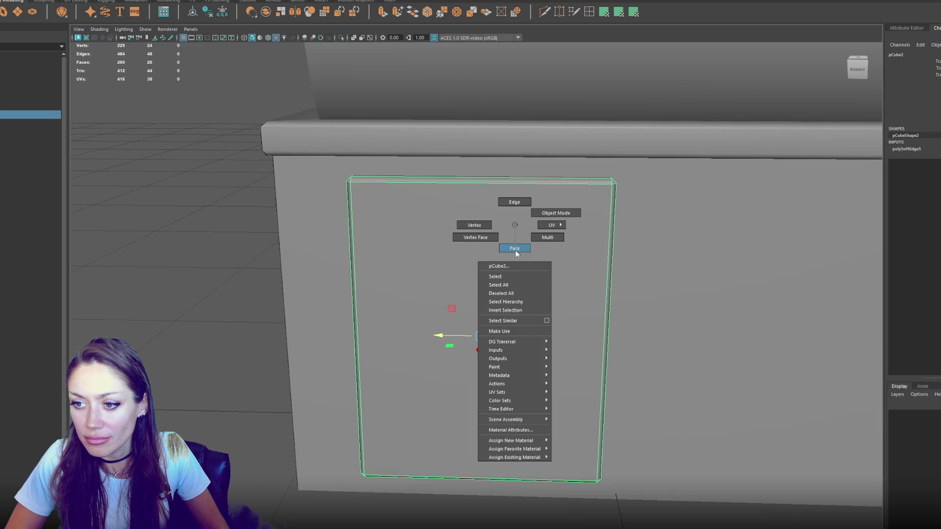
Extrude and inset the door's front face twice to form a border
left_click(515, 250)
left_click(485, 347)
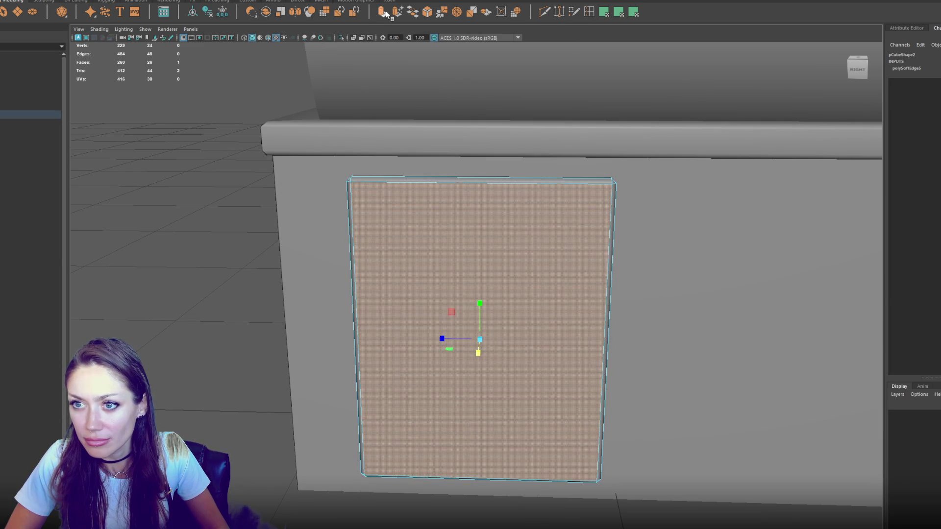
key("ctrl+e")
left_click_drag(477, 337, 455, 343)
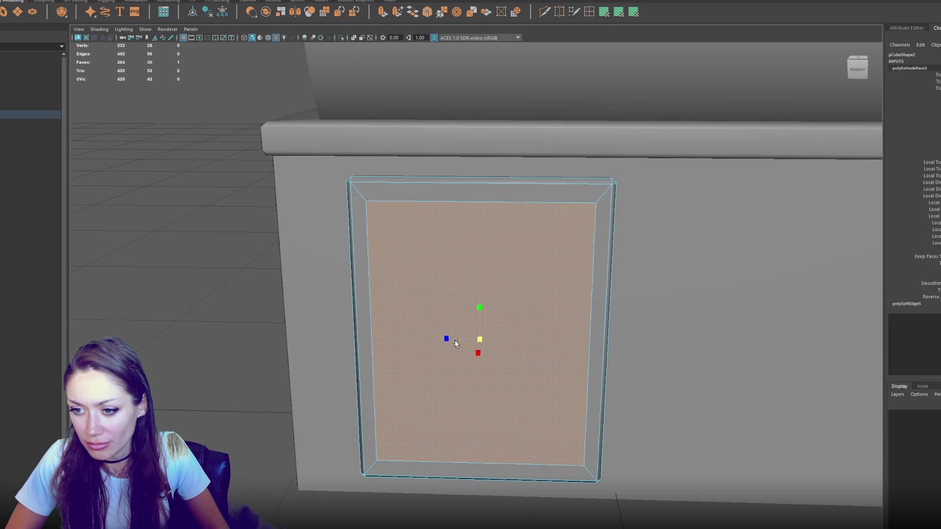
key("w")
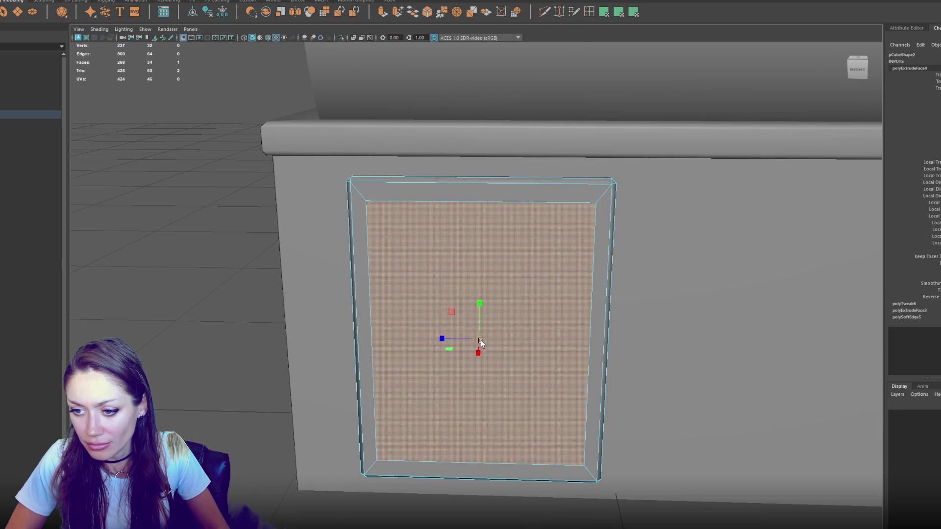
scroll(475, 341, "down", 3)
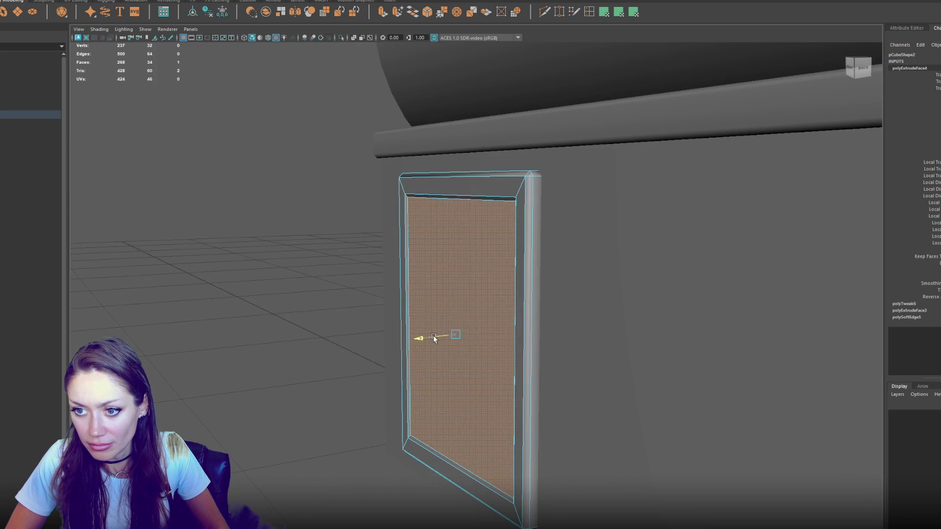
scroll(498, 347, "up", 3)
key("ctrl+e")
key("ctrl+e")
mouse_move(466, 334)
left_mouse_down()
mouse_move(448, 346)
mouse_move(525, 331)
mouse_move(533, 302)
mouse_move(438, 309)
mouse_move(454, 330)
mouse_move(453, 316)
mouse_move(439, 310)
mouse_move(221, 242)
mouse_move(128, 242)
mouse_move(445, 281)
mouse_move(495, 239)
left_mouse_up()
Extrude the frame strip loop and inner panel faces outward
left_click(128, 241)
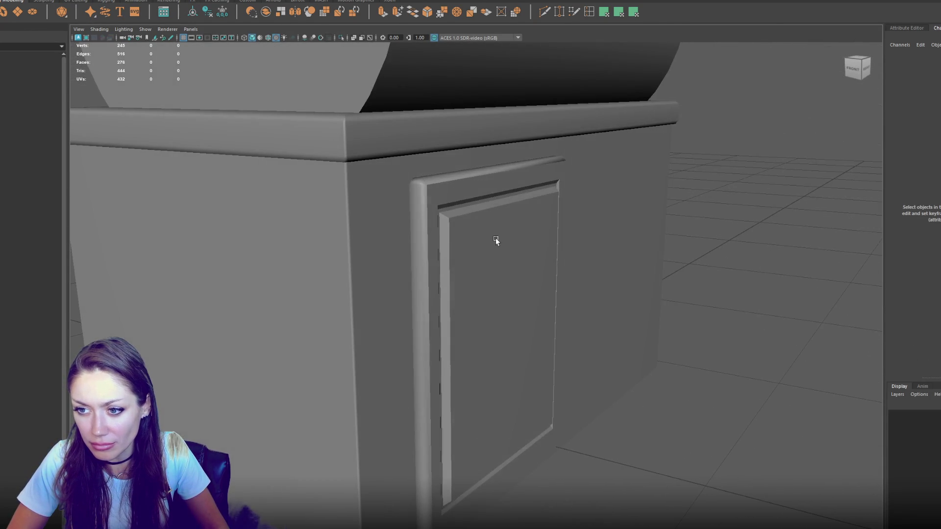
right_click(496, 239)
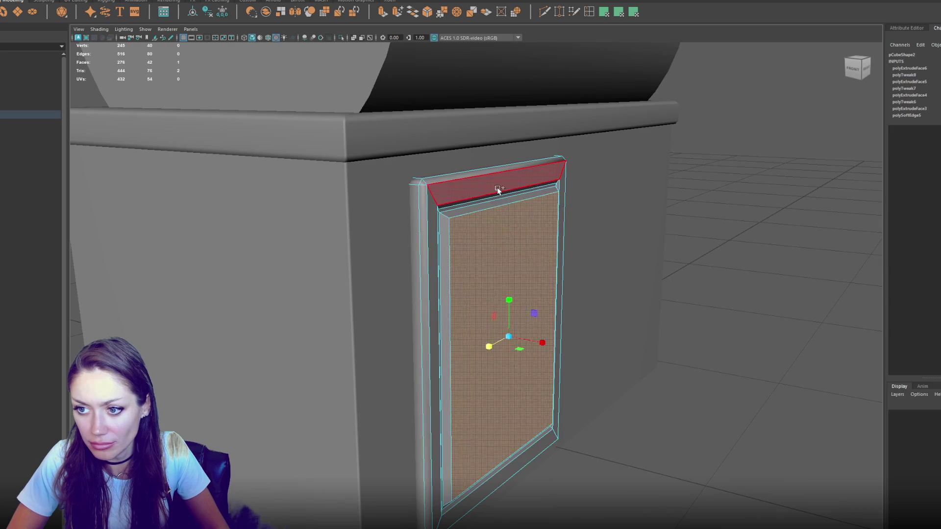
left_click(485, 193)
left_click(429, 213, "shift")
double_click(429, 214, "shift")
left_click(545, 331, "shift")
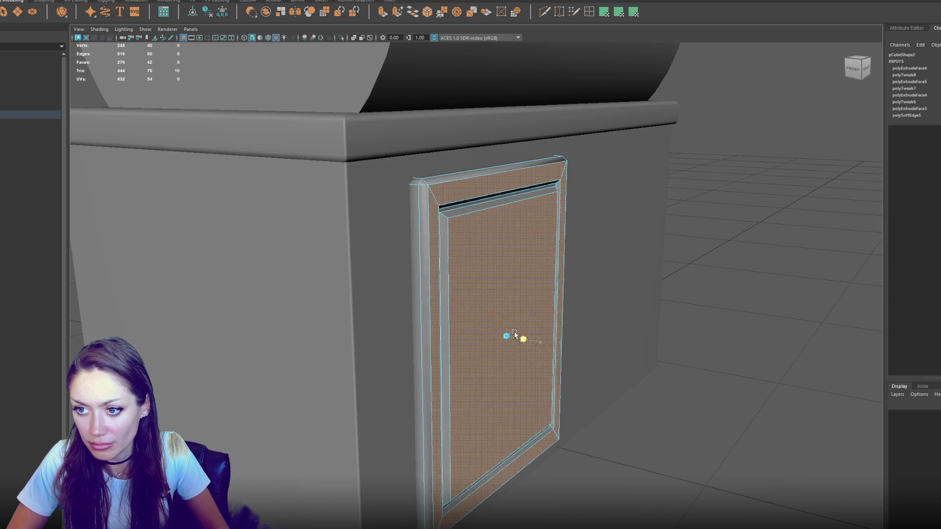
key("ctrl+e")
left_click_drag(537, 339, 534, 339)
Preview a new edge loop down the top frame strip, then cancel it
left_click(490, 201)
right_click(391, 192, "shift")
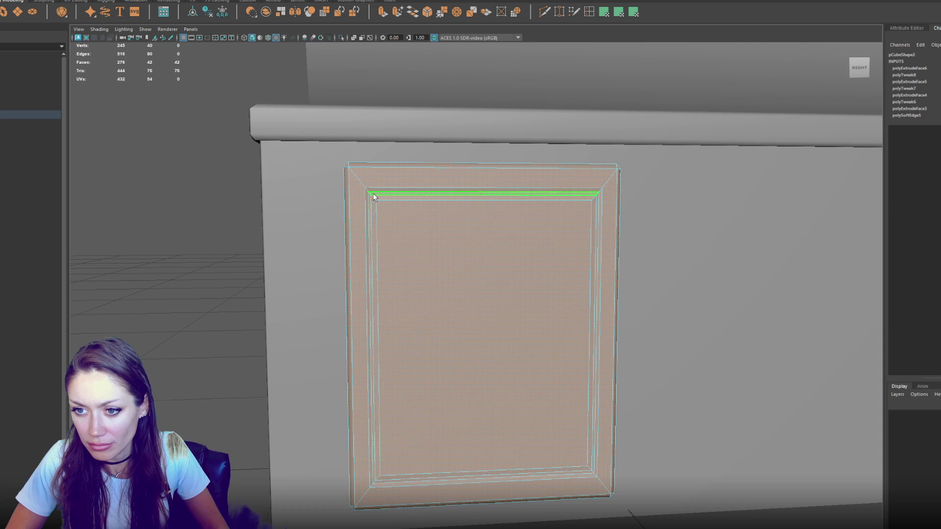
key("ctrl+z")
Bevel the door frame's top and right inner edges with a 0.2 fraction
mouse_move(370, 198)
left_mouse_down()
mouse_move(499, 337)
mouse_move(529, 348)
mouse_move(154, 266)
left_mouse_up()
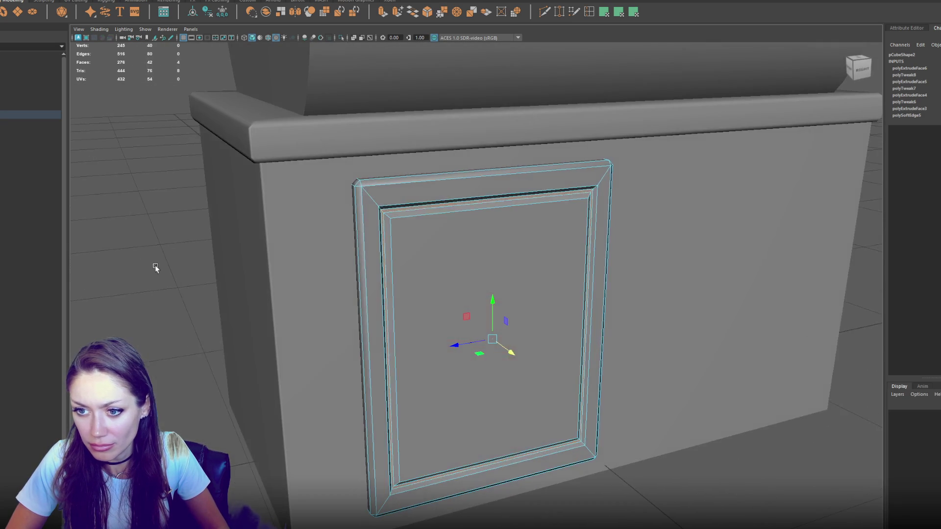
left_click(161, 263)
scroll(251, 252, "up", 5)
left_click_drag(252, 253, 275, 261)
left_click(380, 245)
right_click(379, 245)
left_click(396, 204, "shift")
left_click(591, 262, "shift")
left_click(583, 288, "shift")
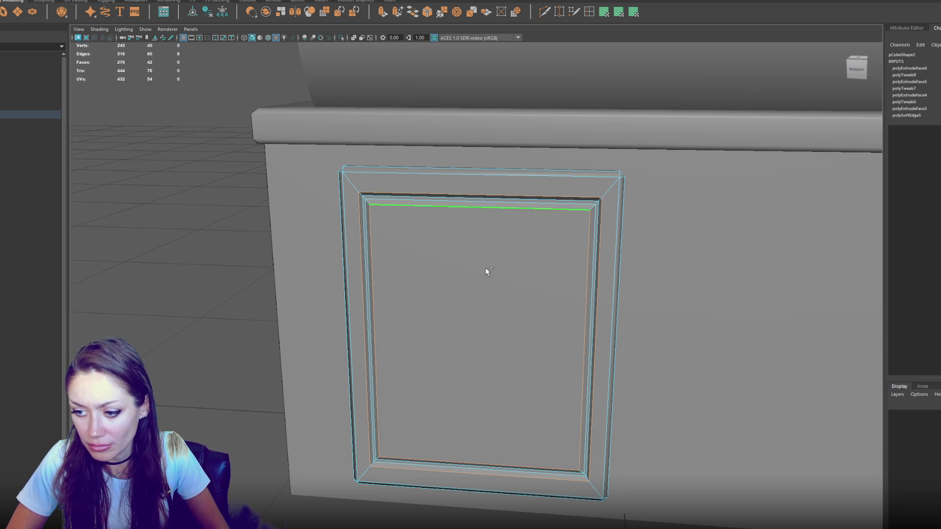
left_click(434, 18)
left_click_drag(692, 299, 692, 300)
Delete the selected edge loop from the door frame
right_click(510, 185)
left_click(533, 199)
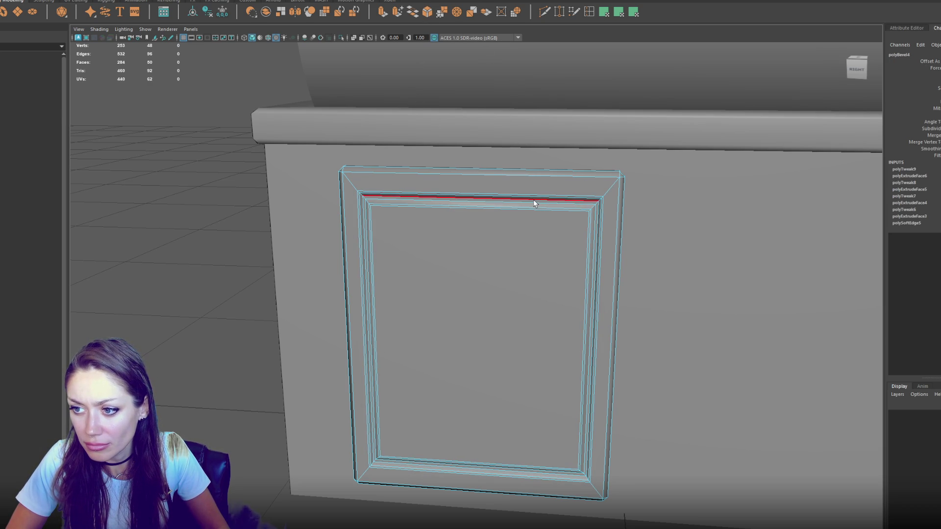
key("Delete")
Scale the door frame's inner edge loop with the R Scale tool
mouse_move(482, 206)
left_mouse_down()
mouse_move(534, 206)
mouse_move(507, 259)
left_mouse_up()
double_click(531, 200)
key("r")
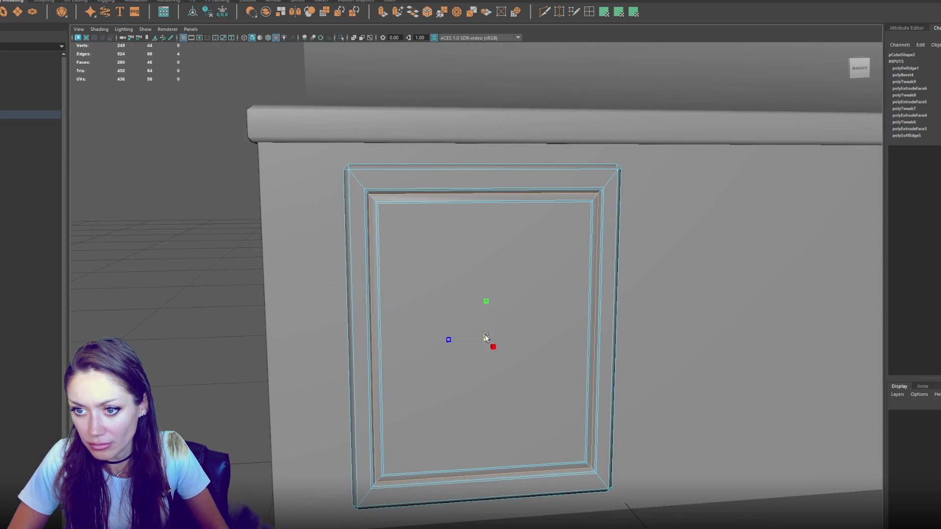
mouse_move(485, 337)
left_mouse_down()
mouse_move(462, 340)
mouse_move(489, 296)
left_mouse_up()
right_click(183, 178, "shift")
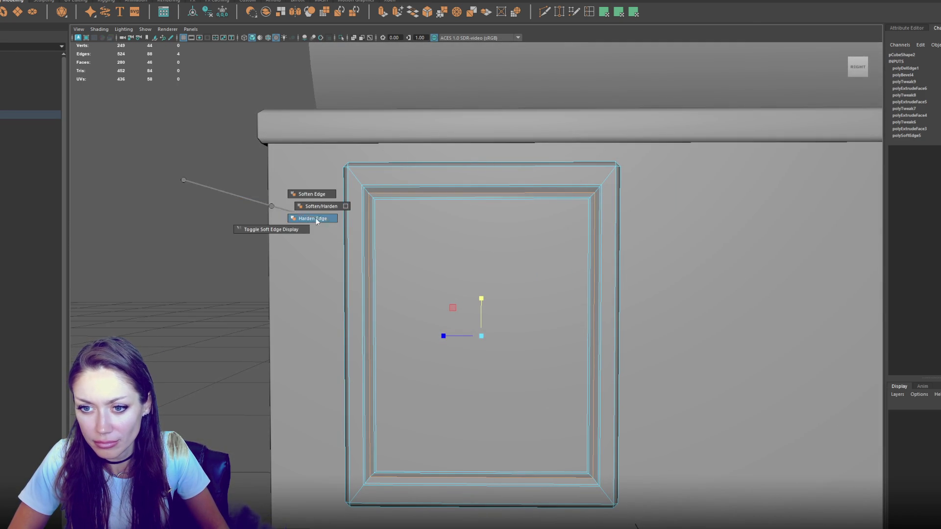
Harden the door frame's top-left and top-right corner edge loops
left_click(138, 184)
left_click_drag(138, 185, 362, 192)
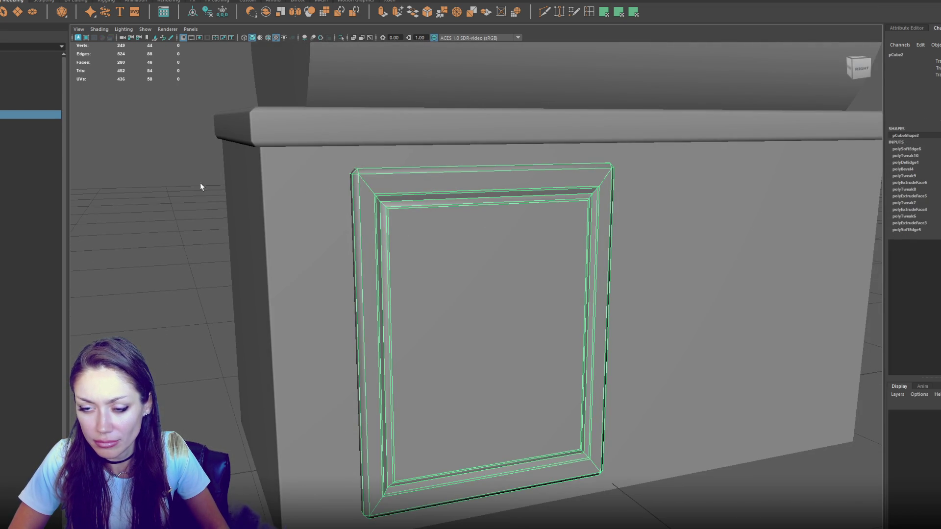
scroll(153, 185, "down", 5)
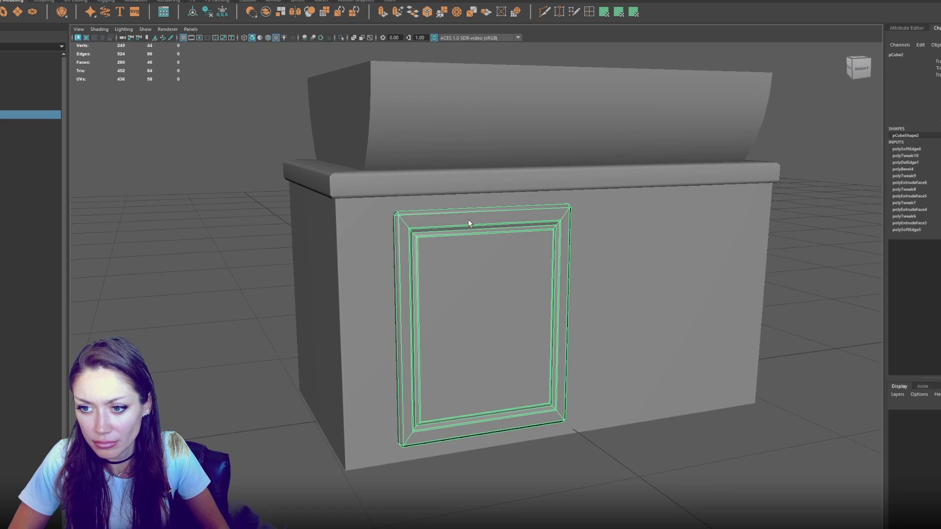
right_click(469, 219)
scroll(442, 201, "up", 3)
double_click(395, 216)
double_click(587, 193, "shift")
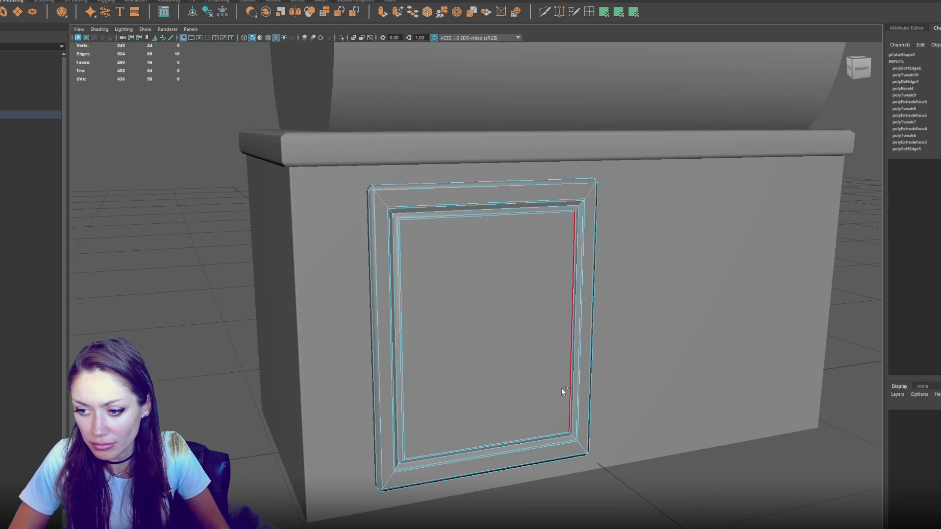
right_click(140, 264, "shift")
right_click(139, 247)
In wireframe view, select the door frame's edges and soften them
mouse_move(80, 231)
left_mouse_down()
mouse_move(261, 233)
mouse_move(248, 219)
mouse_move(363, 228)
left_mouse_up()
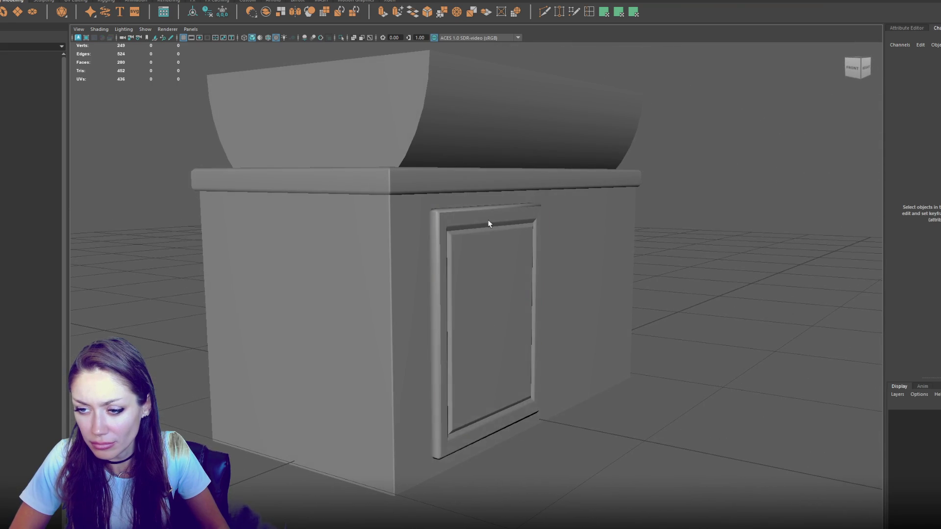
left_click(488, 224)
right_click(488, 223)
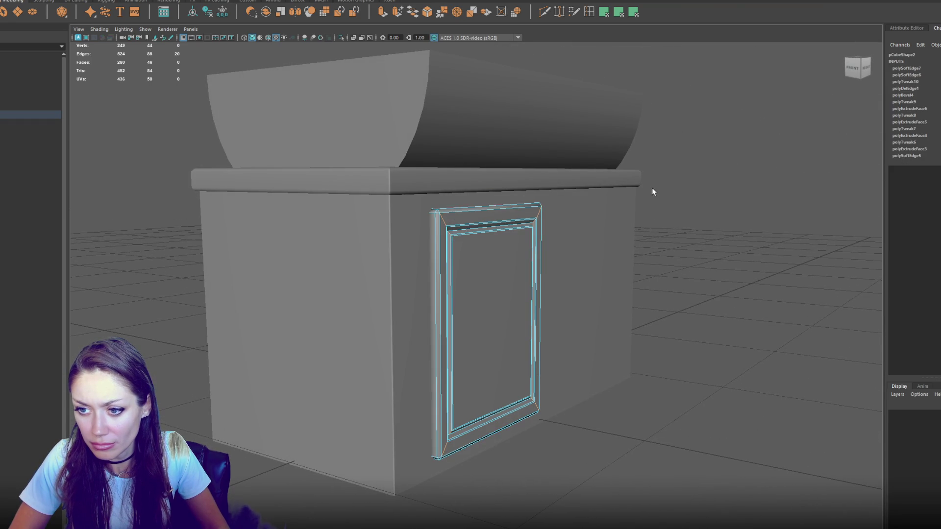
key("4")
left_click_drag(625, 174, 539, 215)
left_click_drag(378, 223, 380, 221)
left_click_drag(451, 267, 436, 239)
left_click(450, 205, "shift")
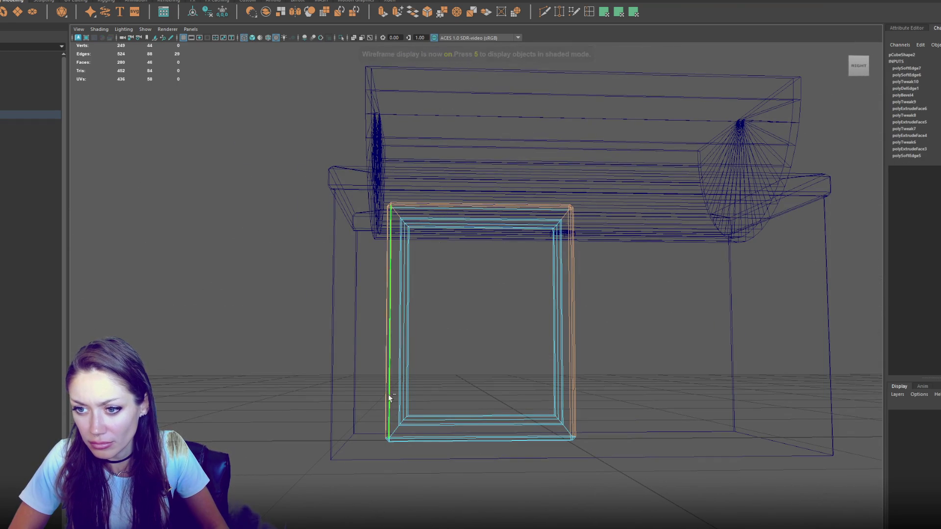
right_click(175, 208, "shift")
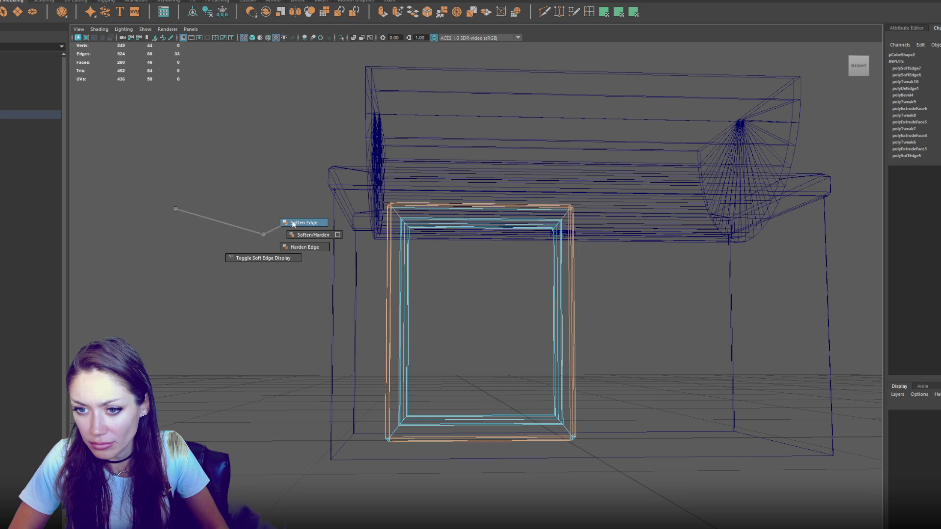
left_click(287, 225)
right_click(180, 241, "shift")
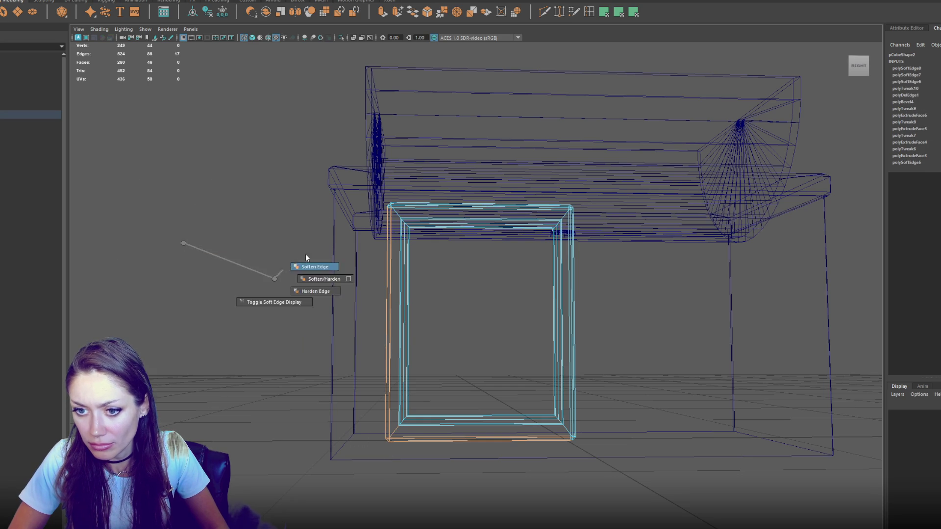
left_click(289, 269)
Return to object mode and textured shaded display (6), then select the door panel
right_click(200, 241, "shift")
left_click(269, 280)
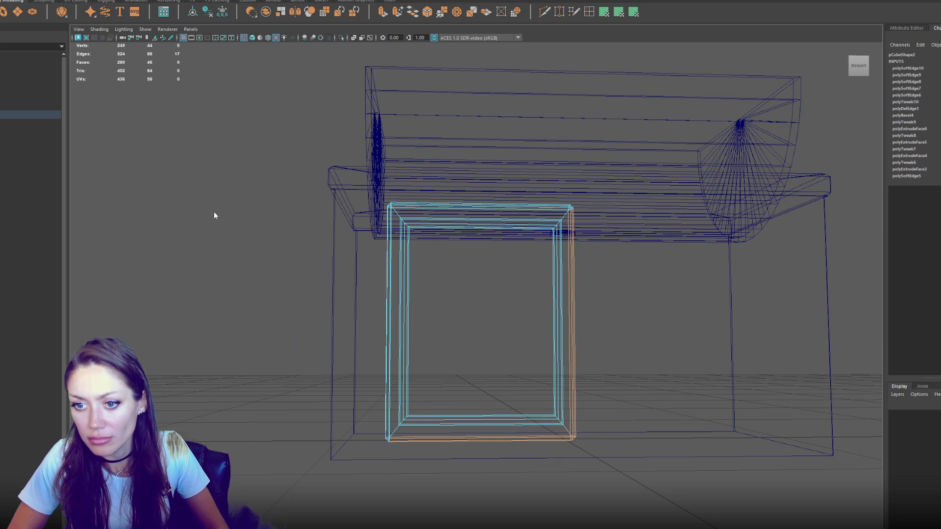
left_click(214, 212)
key("6")
left_click_drag(254, 196, 301, 216)
left_click(497, 275)
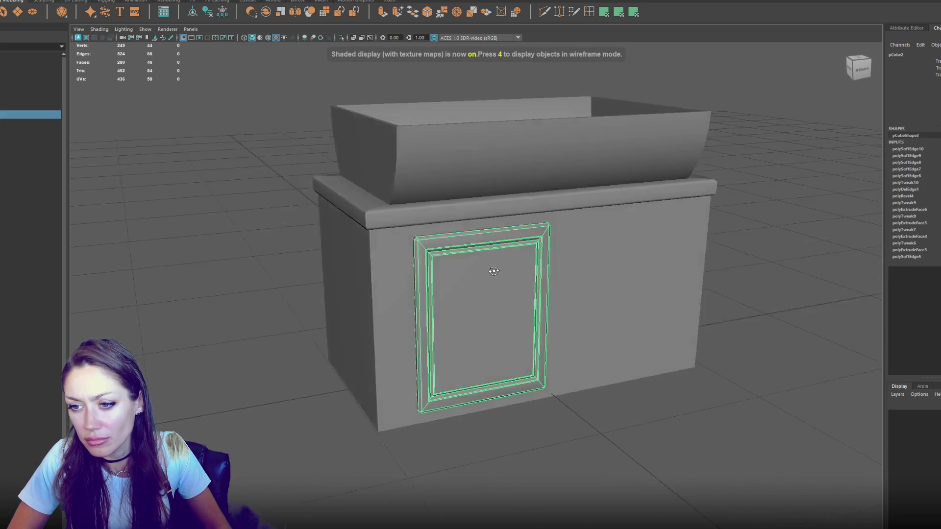
Select the door's top and bottom vertices, then return to object mode
left_click_drag(498, 275, 468, 261)
key("F9")
left_click_drag(402, 192, 592, 235)
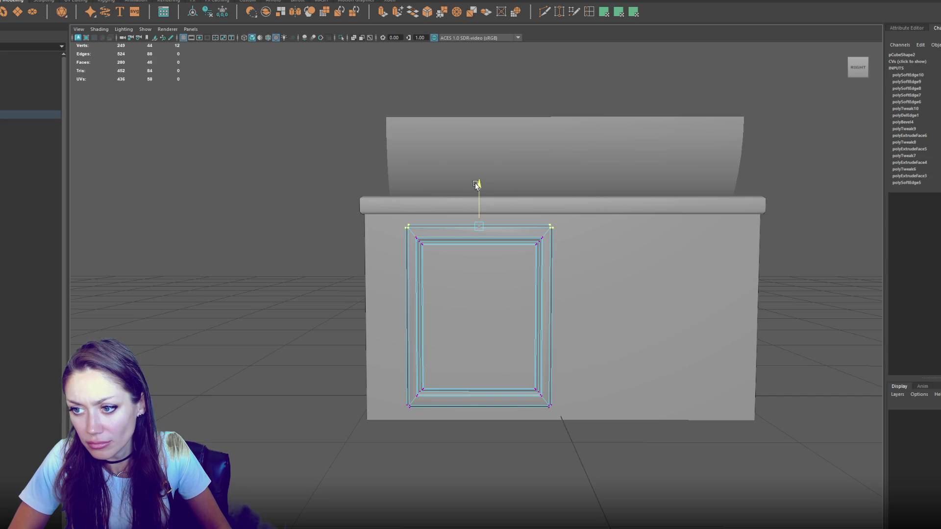
mouse_move(497, 325)
left_mouse_down()
mouse_move(496, 298)
mouse_move(504, 314)
left_mouse_up()
left_click_drag(571, 400, 335, 436)
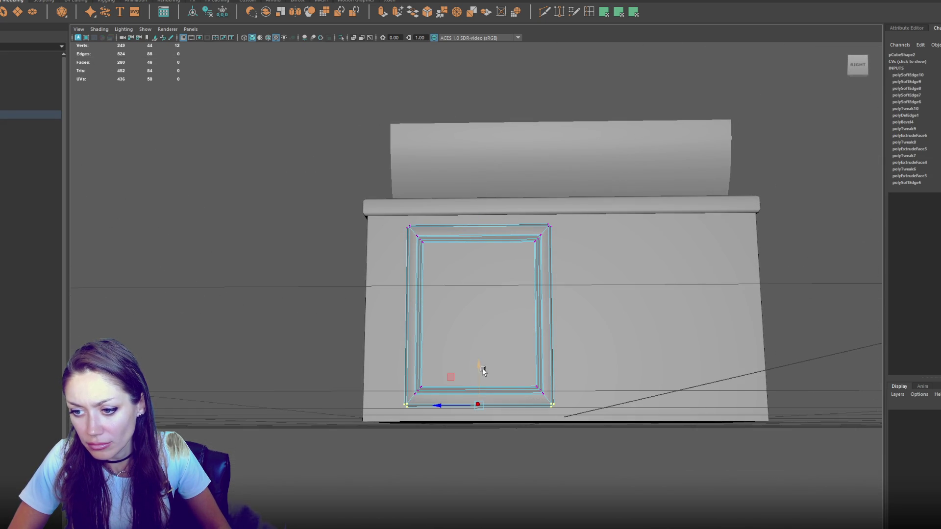
key("F8")
Shift the door right and pull its right-side vertices left to narrow it
left_click_drag(222, 168, 466, 274)
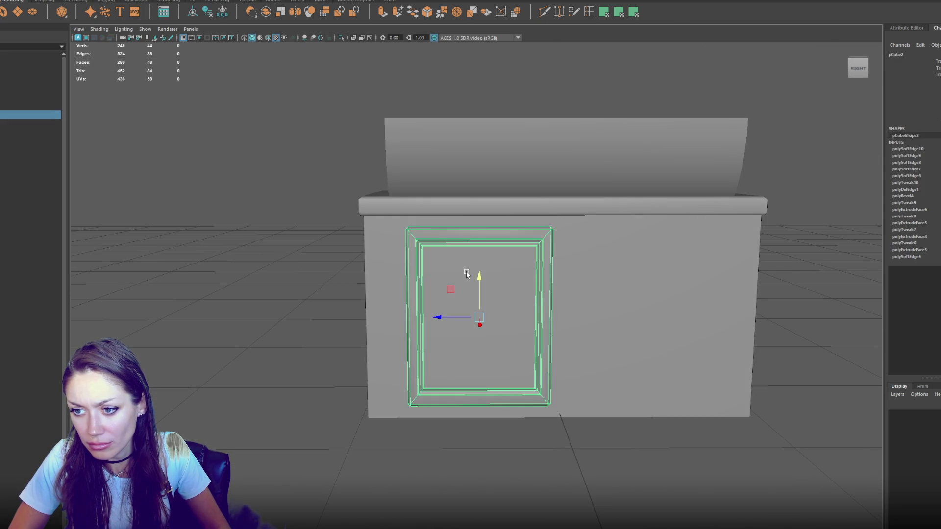
left_click_drag(445, 318, 463, 317)
right_click(225, 165)
left_click_drag(533, 177, 678, 433)
left_click_drag(521, 315, 508, 317)
right_click(143, 185)
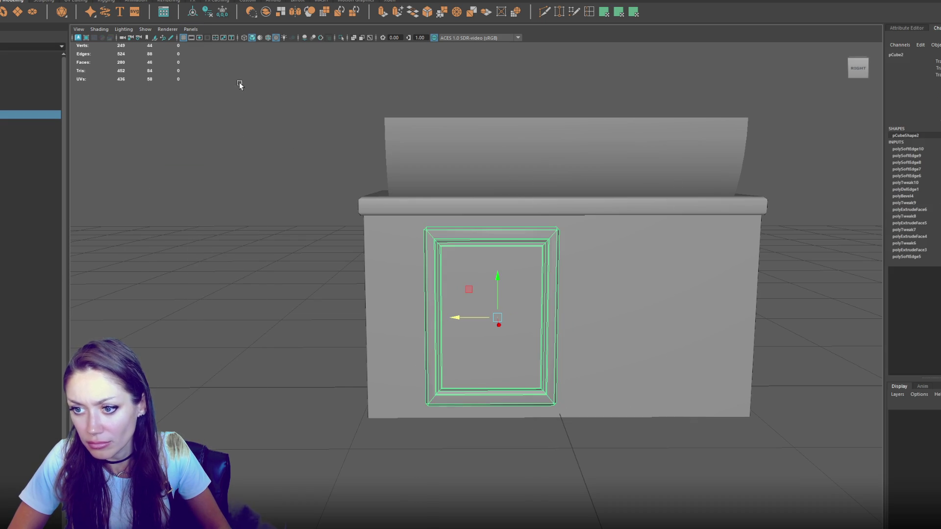
Delete the door's history, move it to the cabinet's left, and delete the wider duplicate
left_click(206, 12)
left_click(430, 297, "shift")
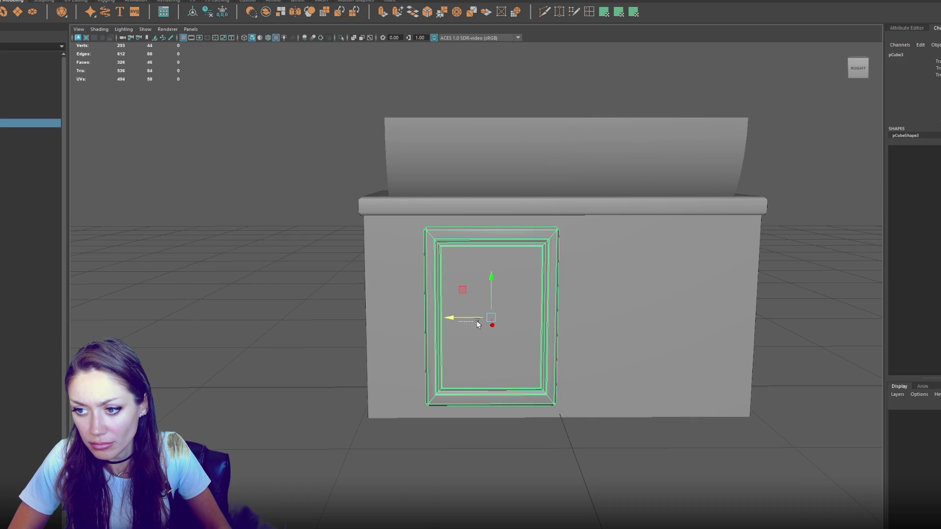
left_click(460, 343)
left_click_drag(449, 318, 401, 318)
right_click(188, 141)
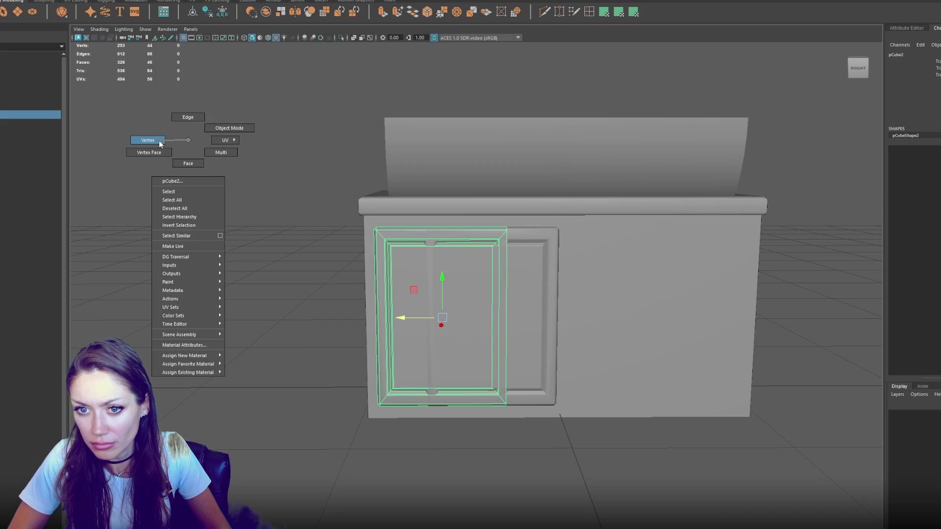
left_click(552, 250)
key("Delete")
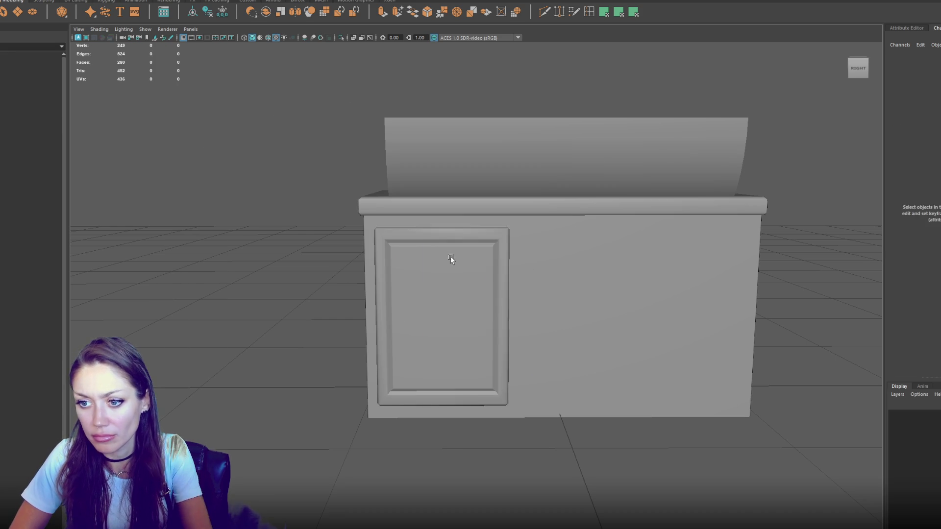
Raise the door's top, lower its bottom, and move its right side left to narrow it
left_click(451, 257)
left_click_drag(263, 168, 557, 273)
left_click_drag(442, 204, 448, 202)
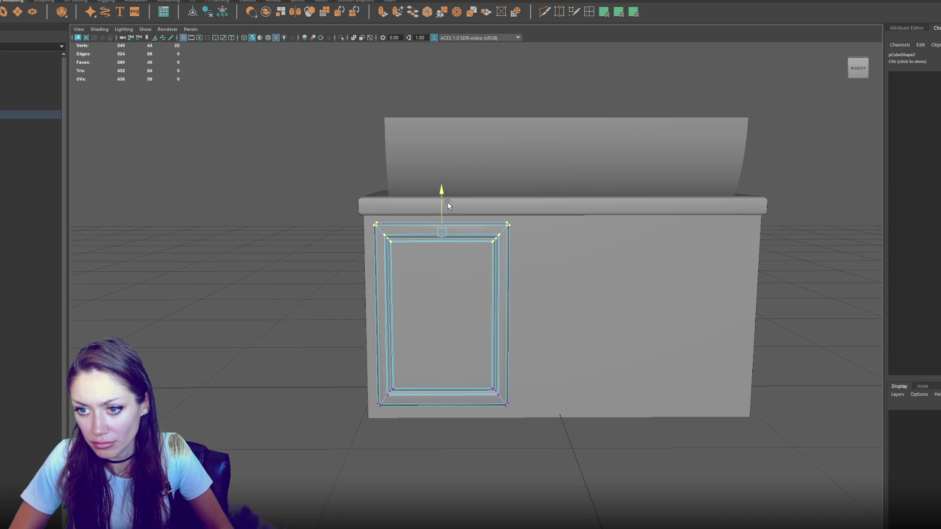
mouse_move(486, 230)
left_mouse_down()
mouse_move(568, 334)
mouse_move(352, 438)
left_mouse_up()
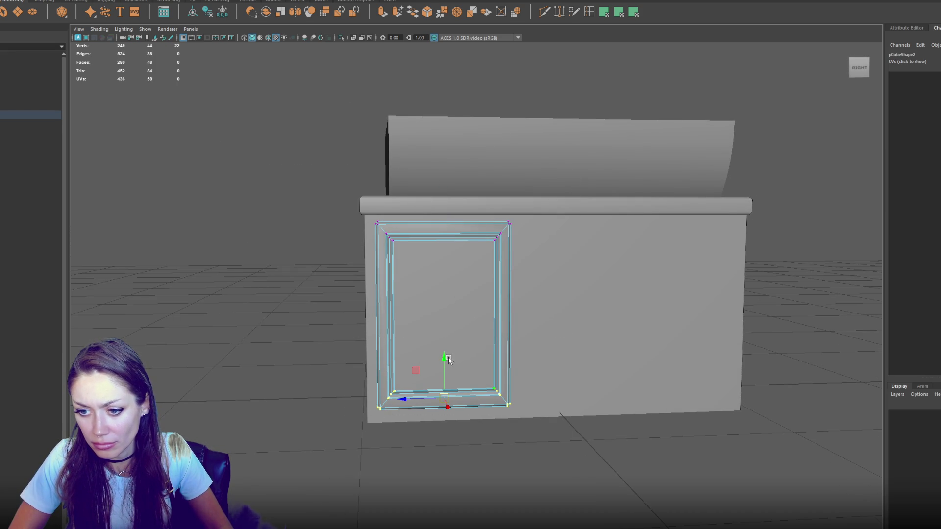
left_click_drag(445, 356, 444, 361)
left_click_drag(421, 181, 312, 462)
left_click_drag(458, 192, 609, 473)
left_click_drag(463, 317, 402, 319)
left_click(266, 165)
key("F8")
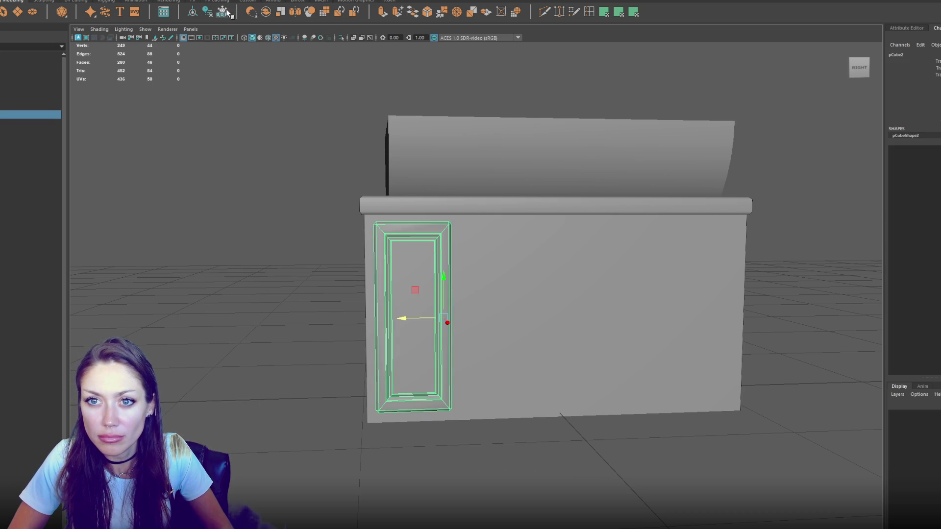
Select all of the door's faces and pick one edge of its UV shell
left_click(255, 1)
left_click(330, 31)
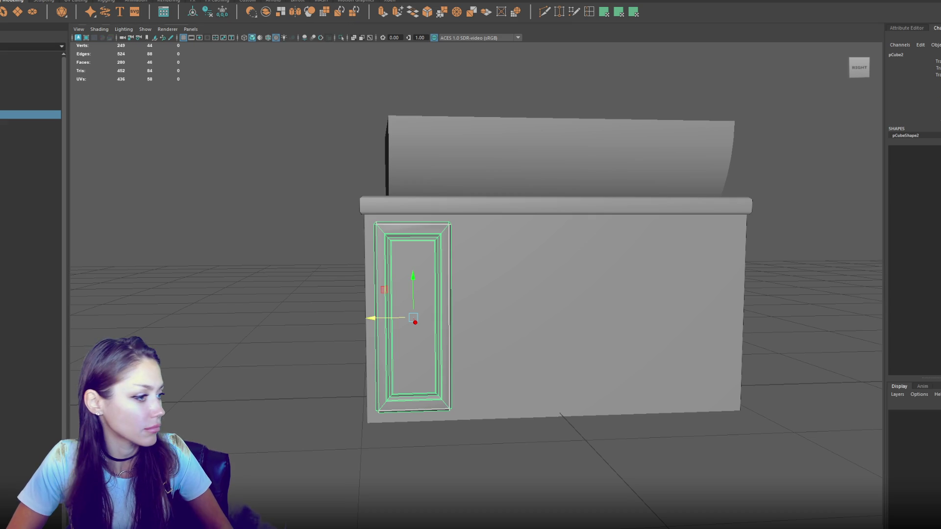
key("ctrl+F11")
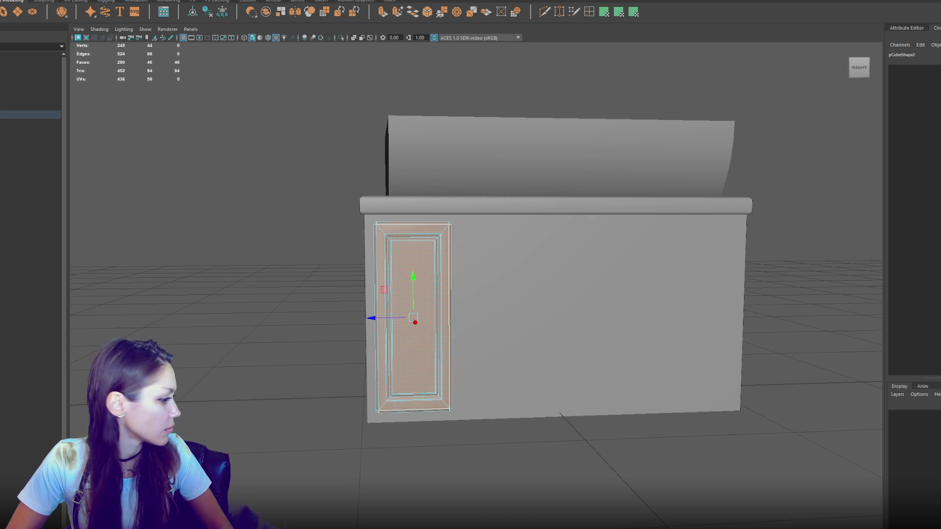
key("ctrl+z")
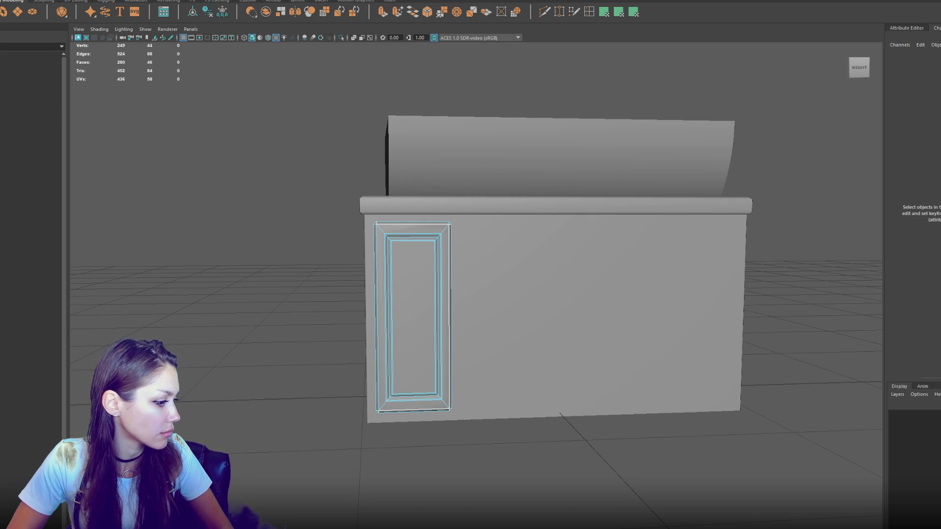
left_click(377, 222)
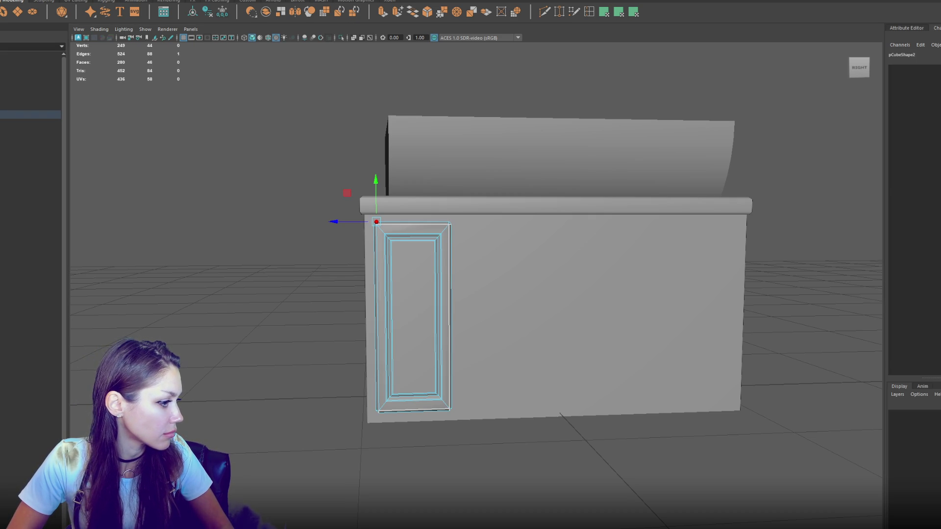
left_click(451, 321)
left_click(376, 321)
double_click(383, 290)
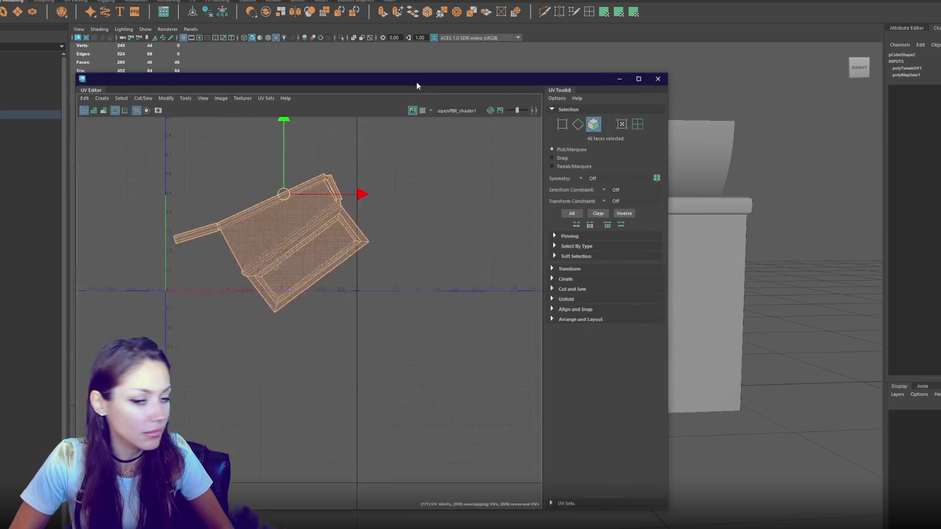
scroll(380, 172, "up", 3)
left_click(324, 188)
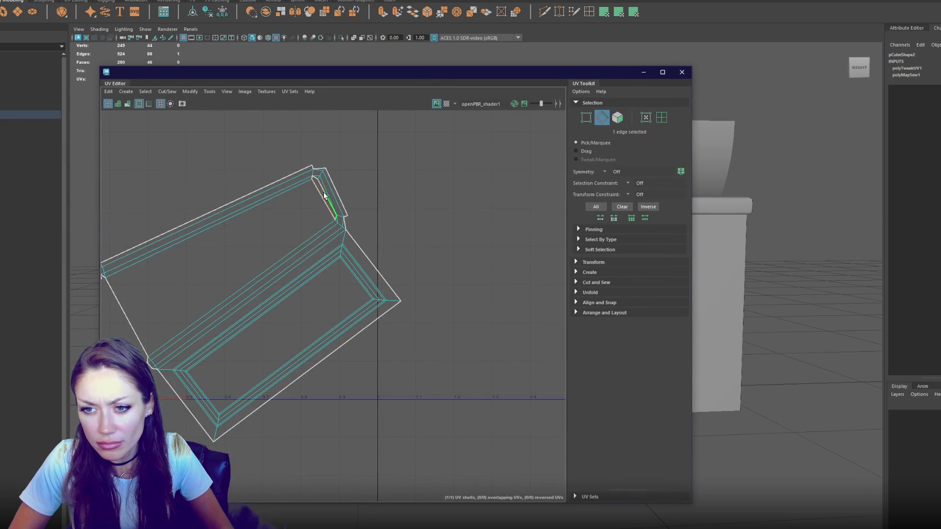
Sew the top and left strips onto the main UV shell and unfold it
right_click(379, 181, "shift")
left_click(406, 189)
left_click_drag(182, 282, 290, 262)
left_click(228, 257)
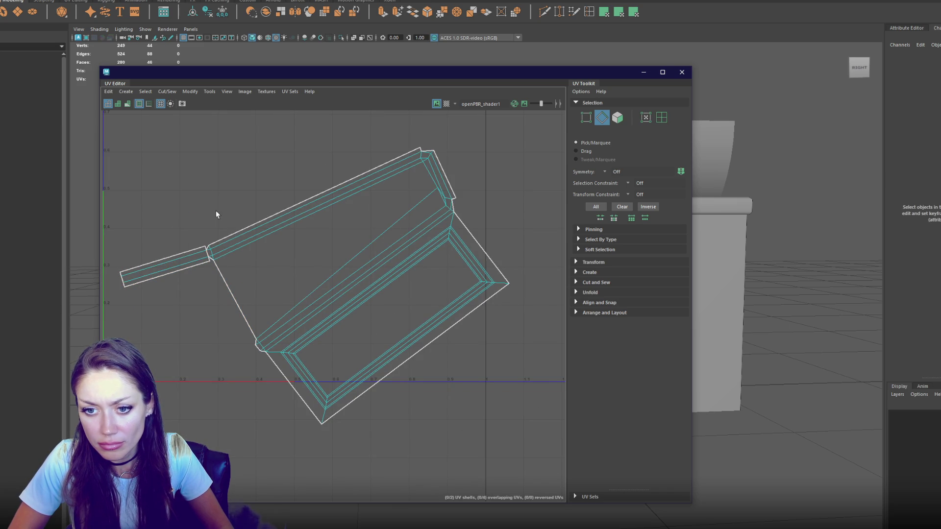
right_click(216, 179, "shift")
left_click(271, 205)
right_click(251, 165, "shift")
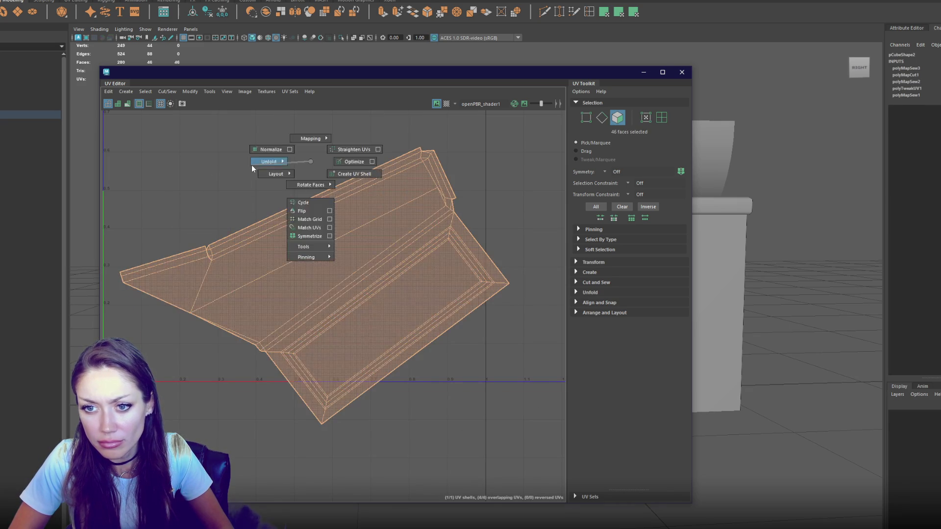
left_click(175, 165)
Apply 1024 texel density with map size 2048 and expand Arrange and Layout
left_click(605, 265)
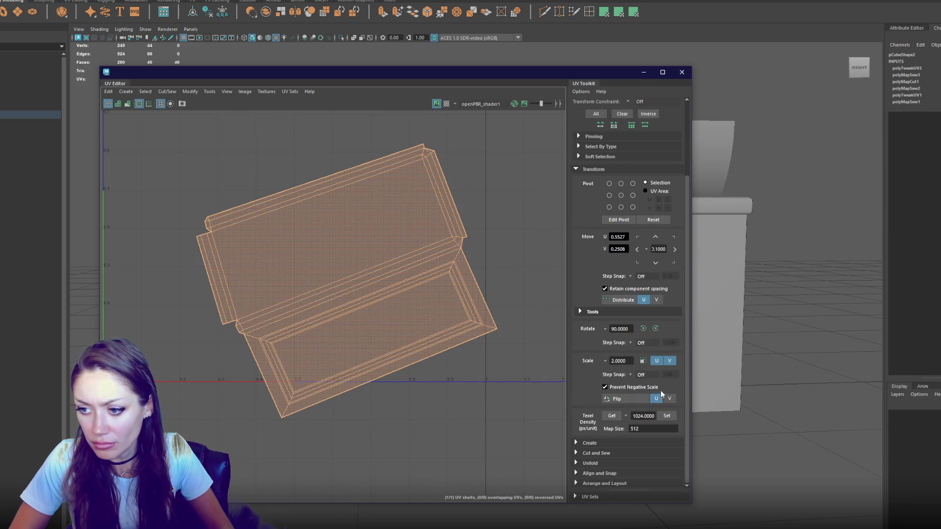
left_click(667, 416)
double_click(647, 429)
type("2")
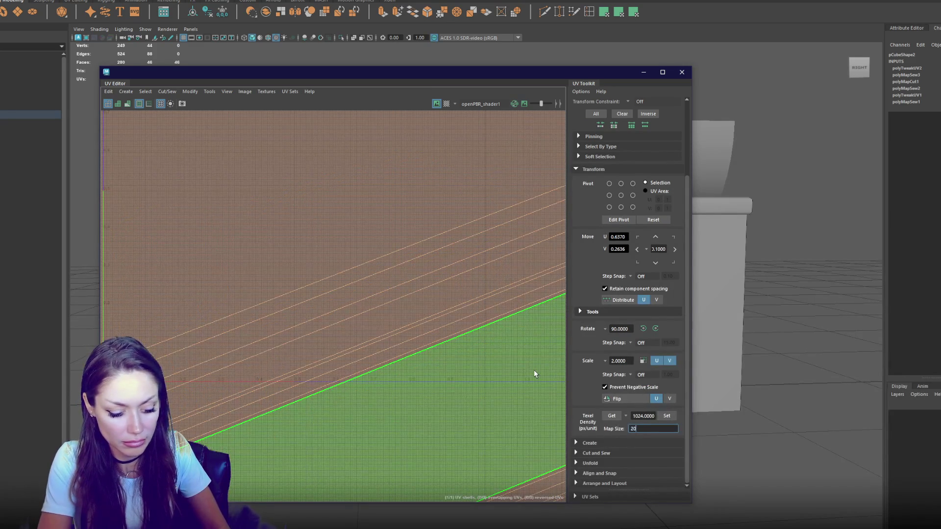
type("048")
left_click(667, 416)
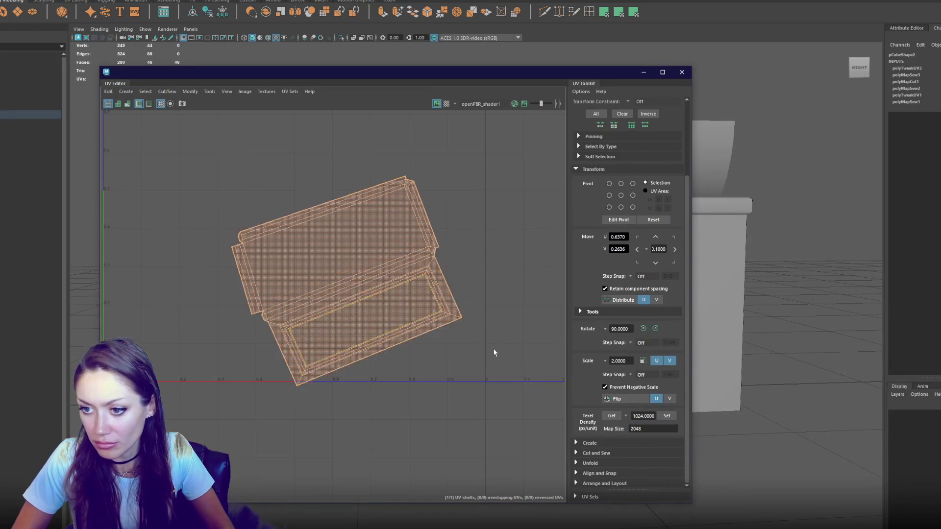
left_click(593, 482)
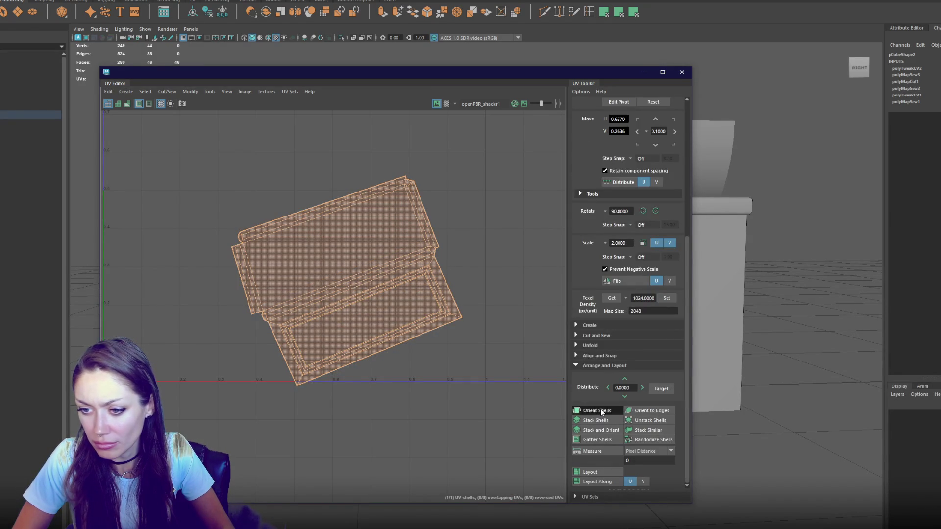
Orient the shell upright and cut the UVs along the top corner edge
left_click(599, 411)
right_click(409, 218)
scroll(358, 142, "up", 5)
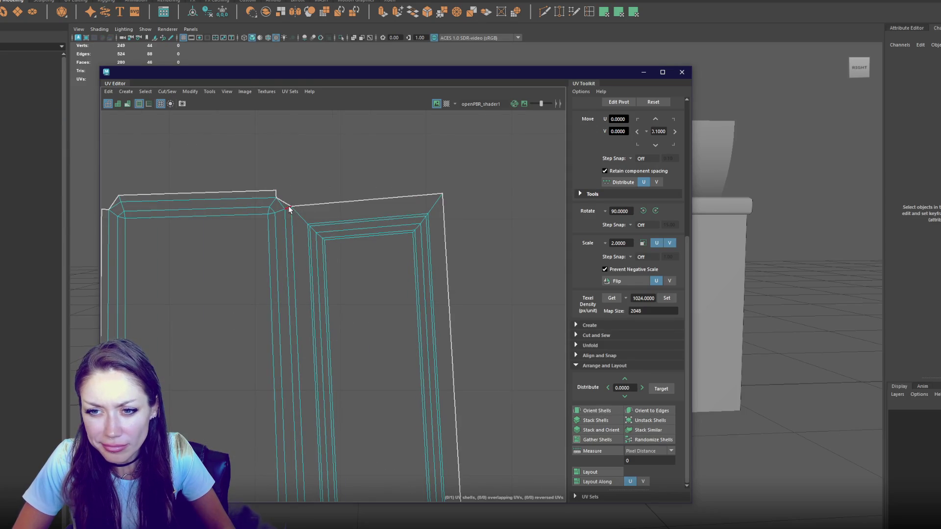
left_click(289, 210)
mouse_move(353, 141)
left_mouse_down()
mouse_move(288, 191)
mouse_move(358, 214)
left_mouse_up()
right_click(357, 162)
left_click(357, 166)
Select both UV shells and straighten them into rectangles
scroll(402, 245, "down", 2)
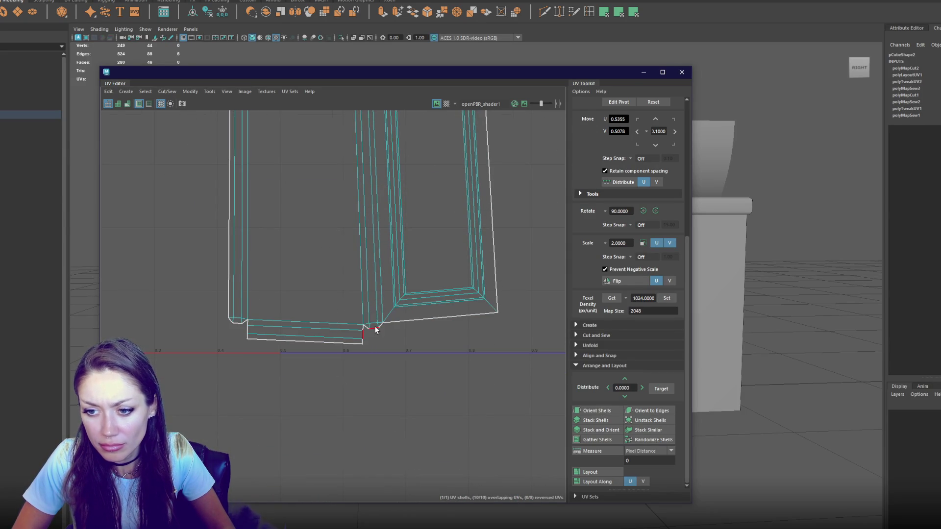
scroll(385, 265, "down", 3)
right_click(336, 273)
left_click(380, 235)
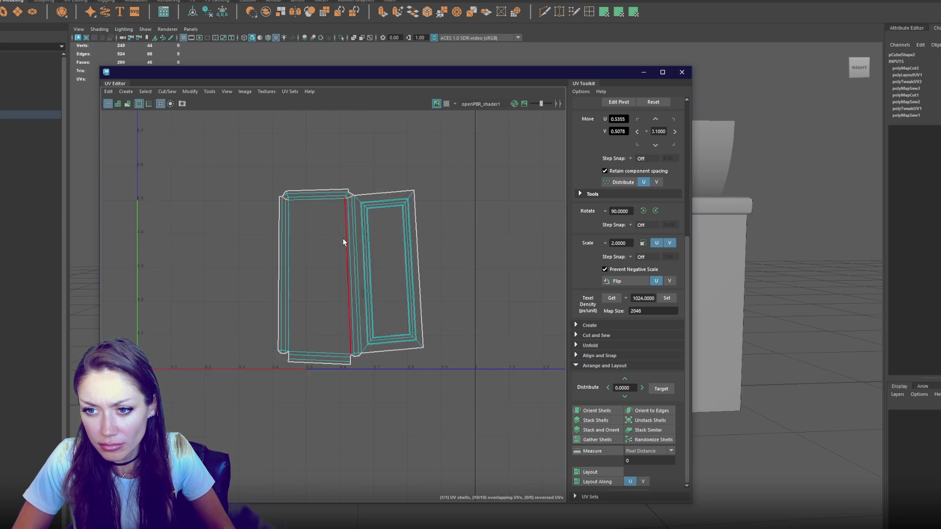
left_click(380, 250)
right_click(509, 240)
left_click(466, 239)
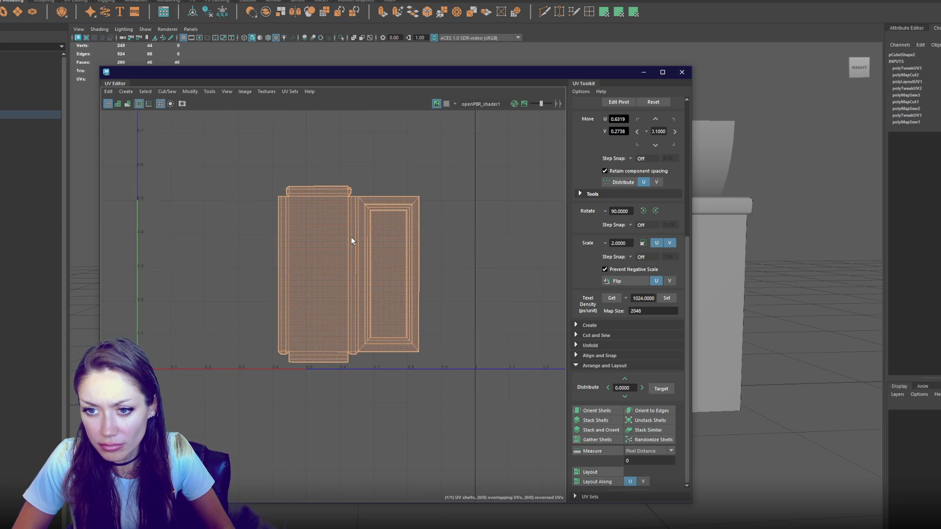
Sew the top strip back onto the panel, cut another seam, and sew on the bottom strip
scroll(352, 241, "up", 4)
right_click(306, 163)
left_click(307, 145)
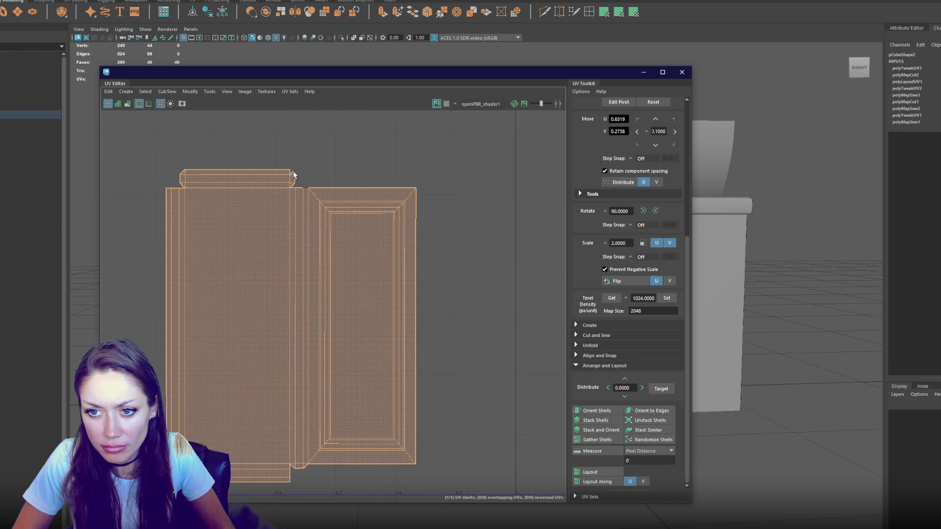
left_click(293, 172)
right_click(340, 162)
left_click(363, 171)
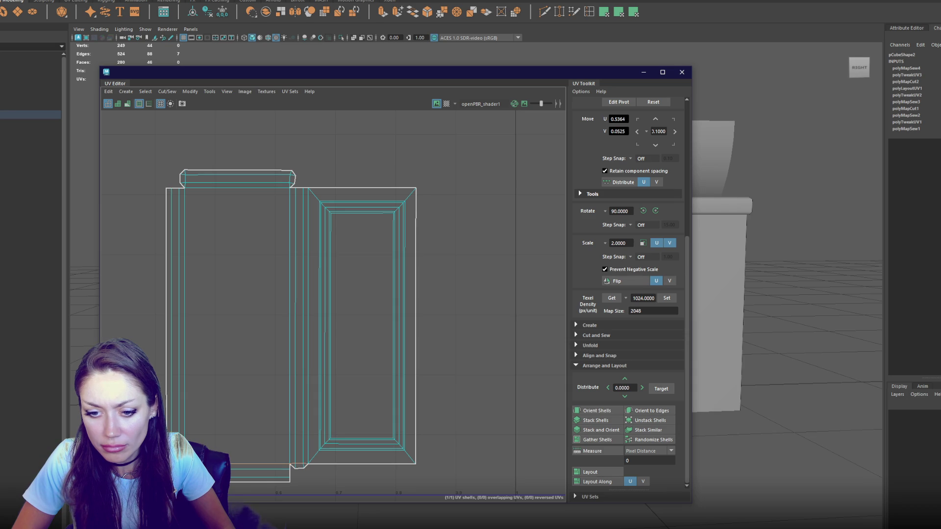
right_click(483, 285, "shift")
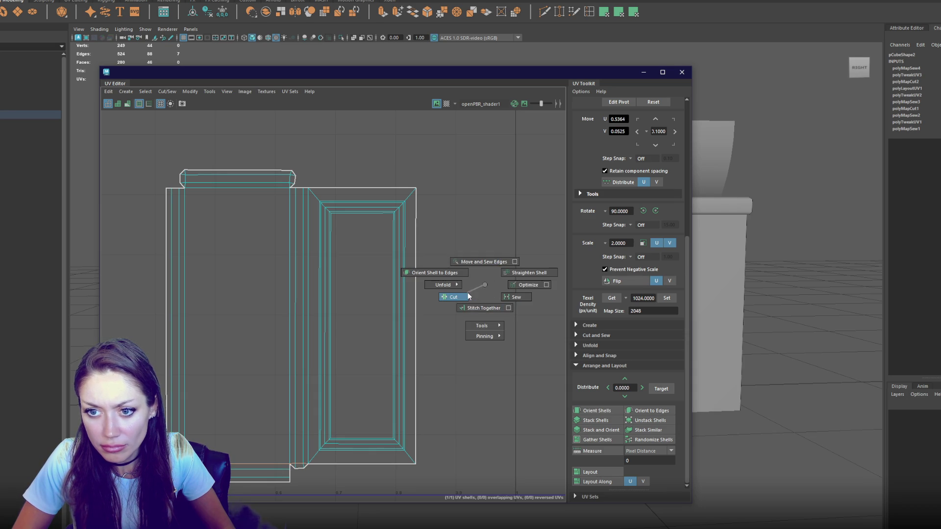
left_click(468, 296)
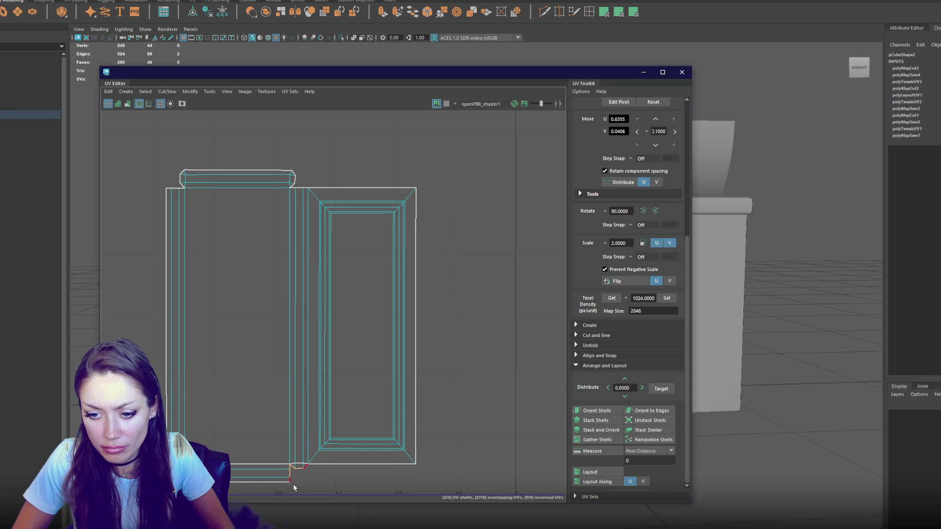
right_click(488, 304, "shift")
left_click(490, 296)
Unfold the joined door shell, rotate it 90°, move it down-left, and close the UV Editor
double_click(402, 307)
right_click(493, 275, "shift")
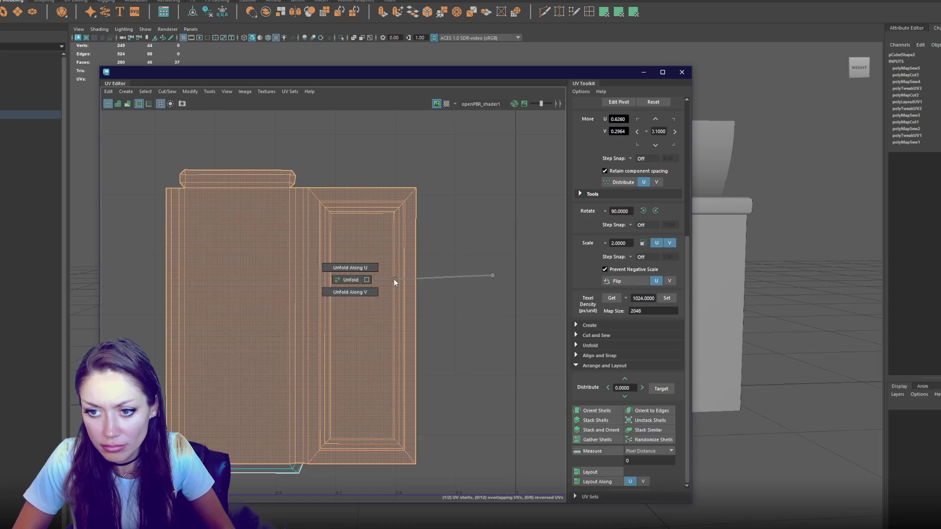
left_click(395, 282)
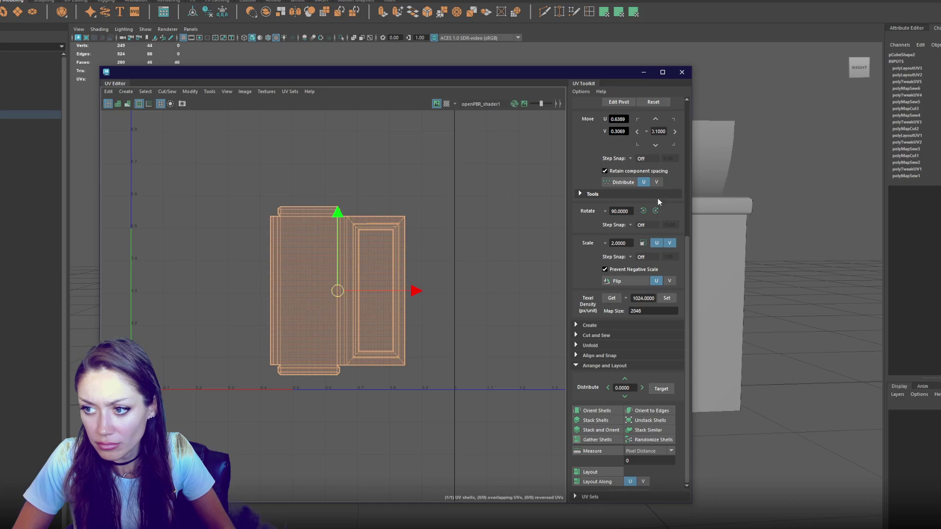
left_click(655, 211)
left_click_drag(342, 298, 223, 326)
left_click(682, 72)
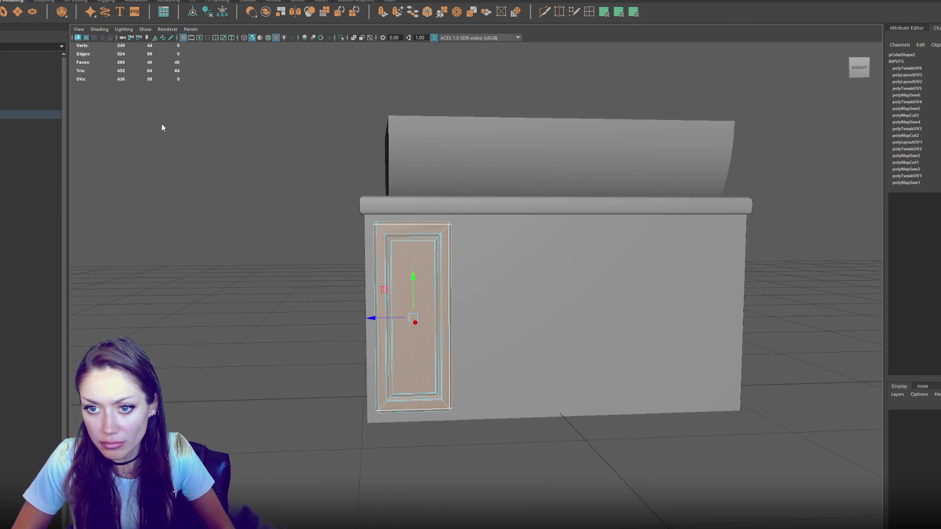
Duplicate the left cabinet door and slide the copy to the right side
left_click(161, 126)
key("f")
left_click(434, 285)
key("ctrl+d")
mouse_move(406, 307)
left_mouse_down()
mouse_move(562, 303)
mouse_move(444, 312)
left_mouse_up()
key("ctrl+d")
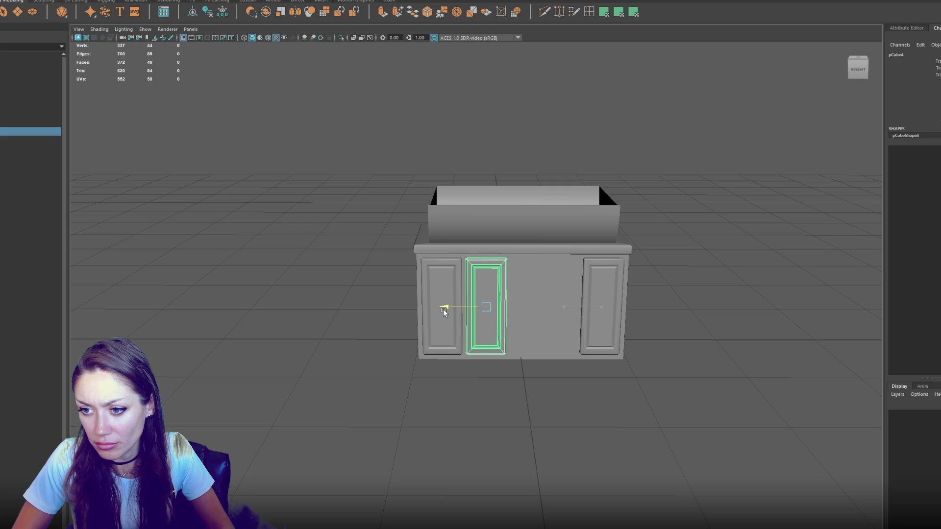
Widen a door copy by dragging its right-side vertices, then duplicate the widened door
key("F9")
left_click_drag(477, 221, 544, 376)
left_click_drag(537, 201, 492, 413)
left_click_drag(456, 319, 510, 310)
key("F8")
left_click(492, 294)
key("ctrl+d")
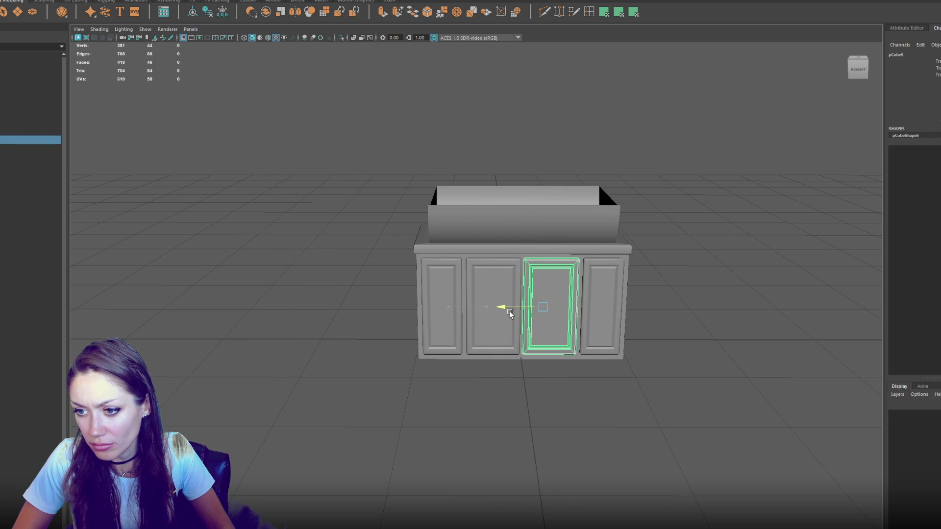
Orbit around the cabinet to check the four doors from several angles
left_click(663, 273)
mouse_move(664, 273)
left_mouse_down()
mouse_move(708, 273)
mouse_move(595, 278)
mouse_move(638, 269)
mouse_move(633, 237)
mouse_move(554, 240)
left_mouse_up()
mouse_move(319, 219)
left_mouse_down()
mouse_move(414, 226)
mouse_move(501, 203)
left_mouse_up()
mouse_move(540, 197)
left_mouse_down("alt")
mouse_move(477, 193)
mouse_move(485, 211)
mouse_move(515, 210)
mouse_move(523, 205)
mouse_move(416, 198)
left_mouse_up("alt")
scroll(415, 197, "up", 3)
scroll(416, 198, "down", 3)
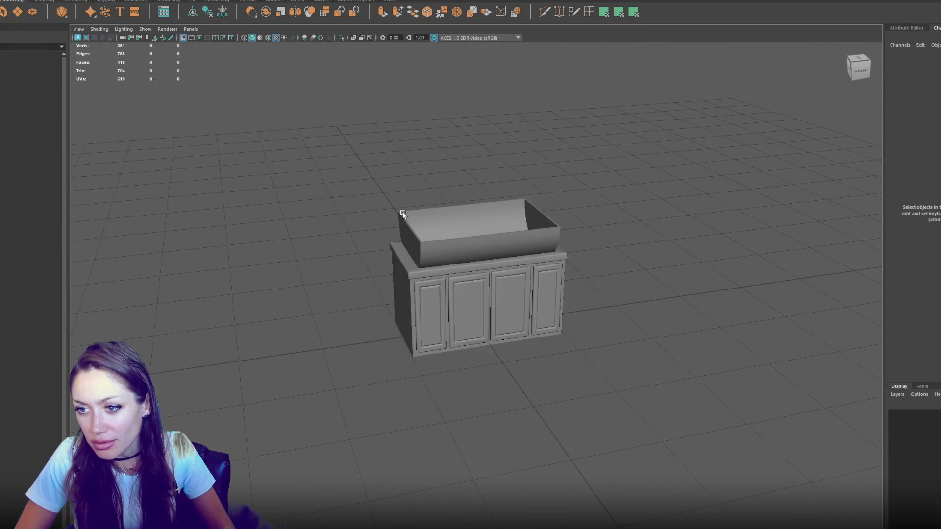
Create a polygon torus, rotate it upright, and show its polyTorus1 shape settings
scroll(412, 184, "up", 3)
left_click(370, 155)
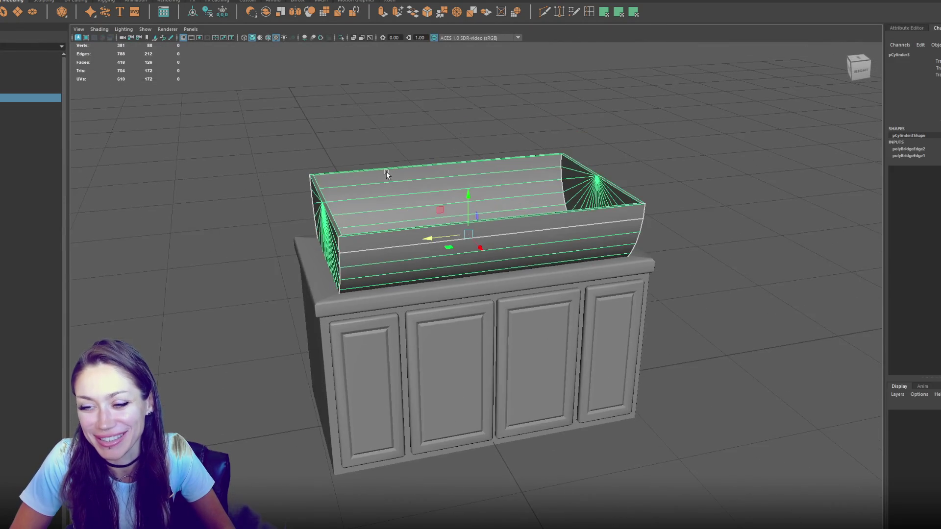
left_click(623, 168)
scroll(624, 168, "down", 3)
mouse_move(624, 168)
left_mouse_down("alt")
mouse_move(599, 177)
mouse_move(529, 166)
mouse_move(616, 172)
mouse_move(704, 130)
mouse_move(637, 177)
left_mouse_up("alt")
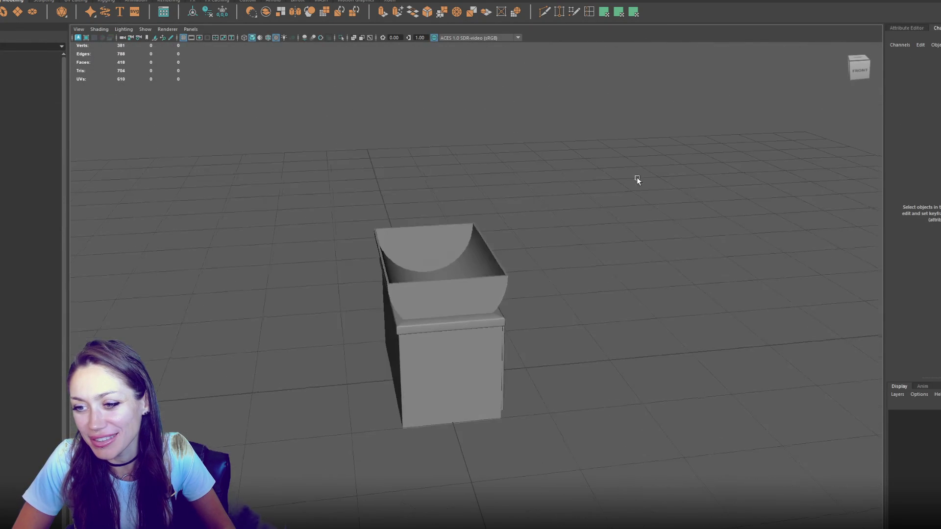
key("g")
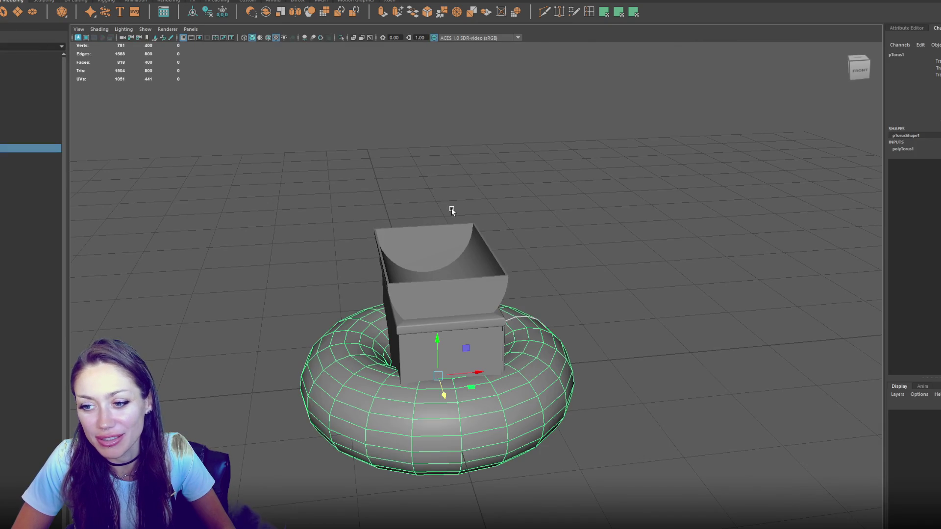
left_click_drag(451, 207, 435, 214, "alt")
key("e")
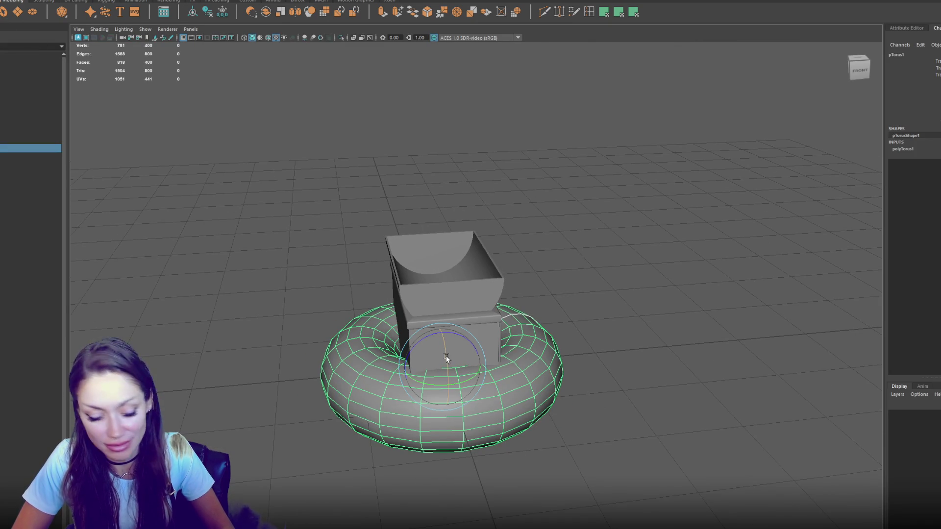
left_click_drag(447, 353, 447, 206)
key("w")
left_click(902, 149)
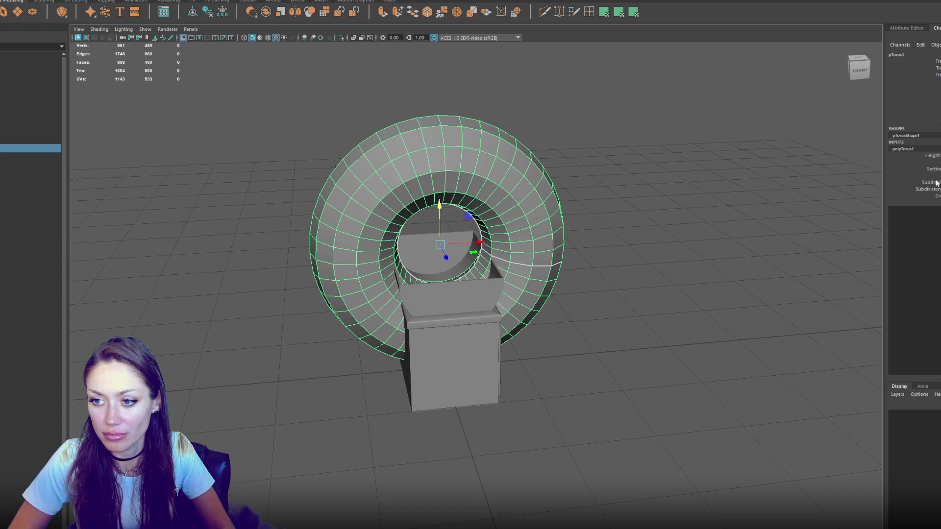
left_click_drag(576, 140, 585, 193)
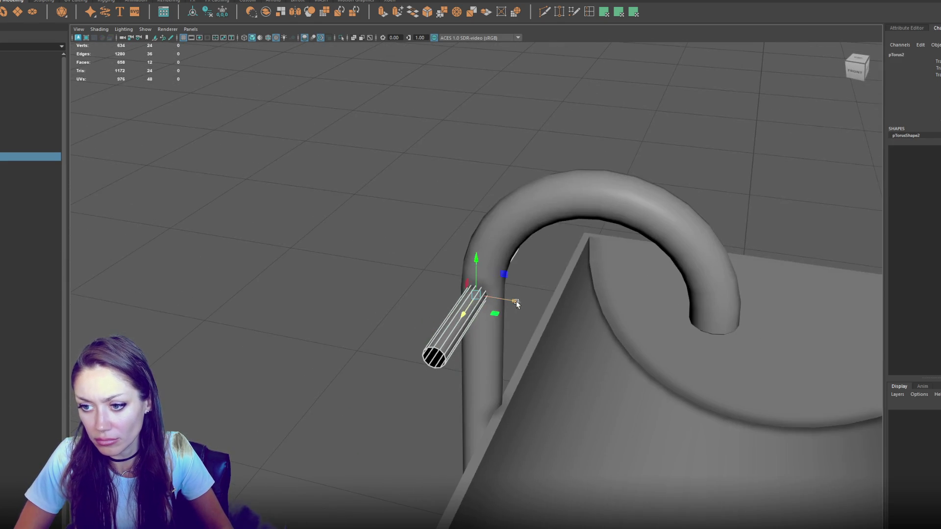
Move the handle cylinder left and down toward the faucet arch
left_click_drag(516, 304, 488, 301)
left_click_drag(448, 252, 445, 342)
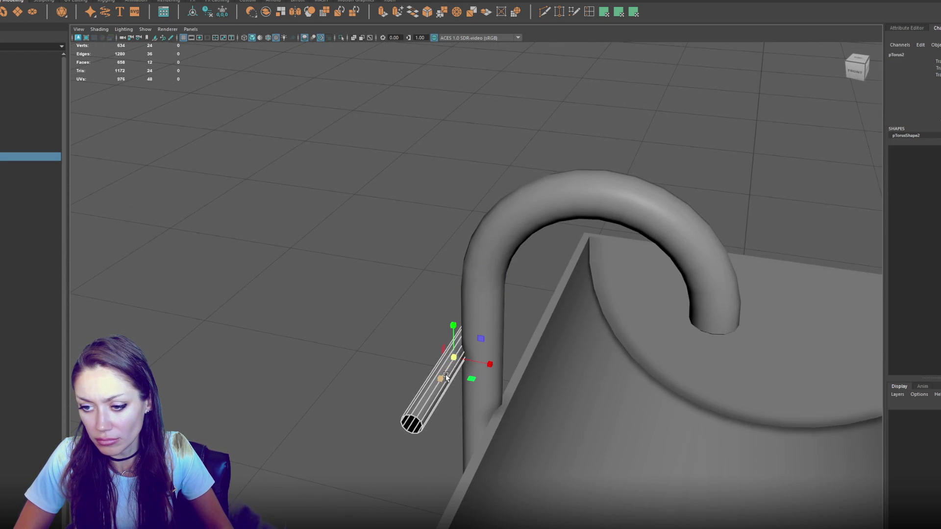
left_click_drag(488, 366, 431, 391)
mouse_move(472, 342)
left_mouse_down("alt")
mouse_move(478, 365)
mouse_move(500, 367)
mouse_move(480, 380)
mouse_move(414, 258)
mouse_move(484, 278)
mouse_move(419, 271)
left_mouse_up("alt")
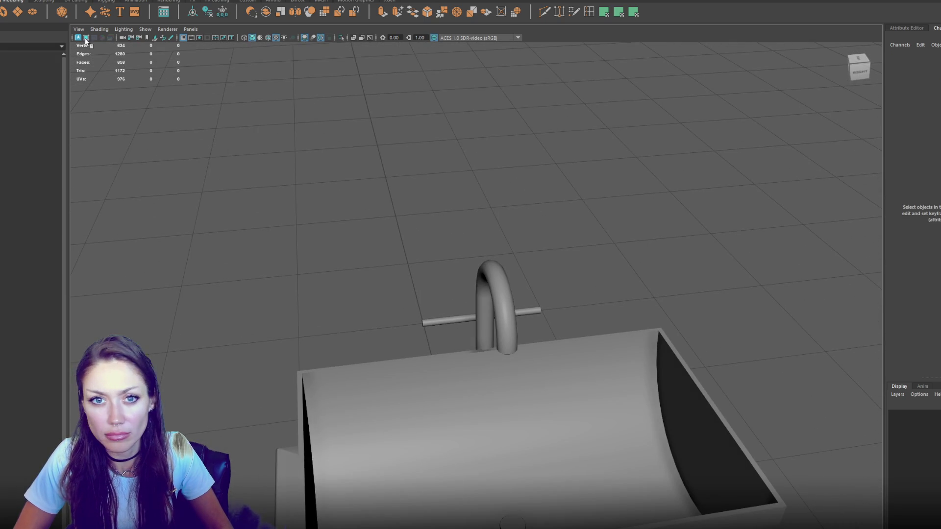
Tilt the handle diagonally and set it near the sink's rim on the left
left_click(419, 317)
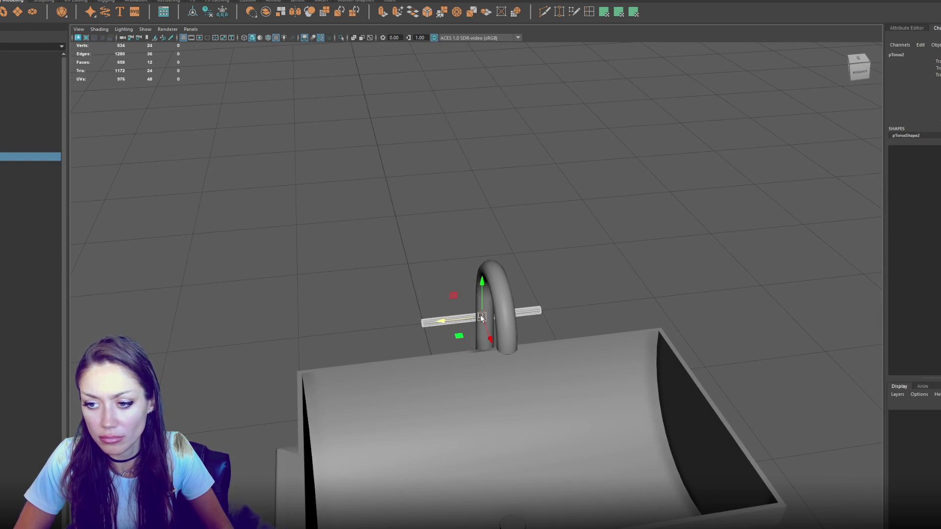
key("e")
left_click_drag(497, 331, 498, 315)
key("w")
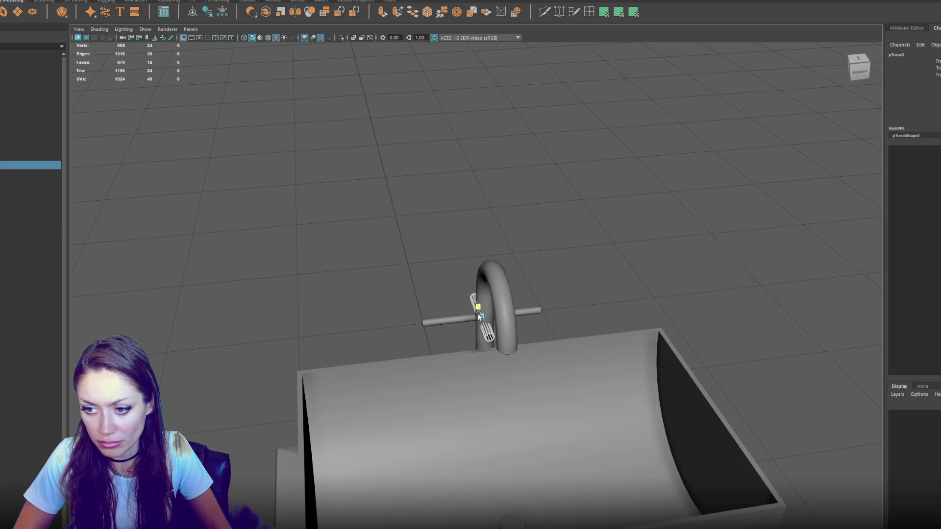
left_click_drag(470, 298, 411, 306)
left_click_drag(430, 343, 435, 361)
left_click(433, 363, "shift")
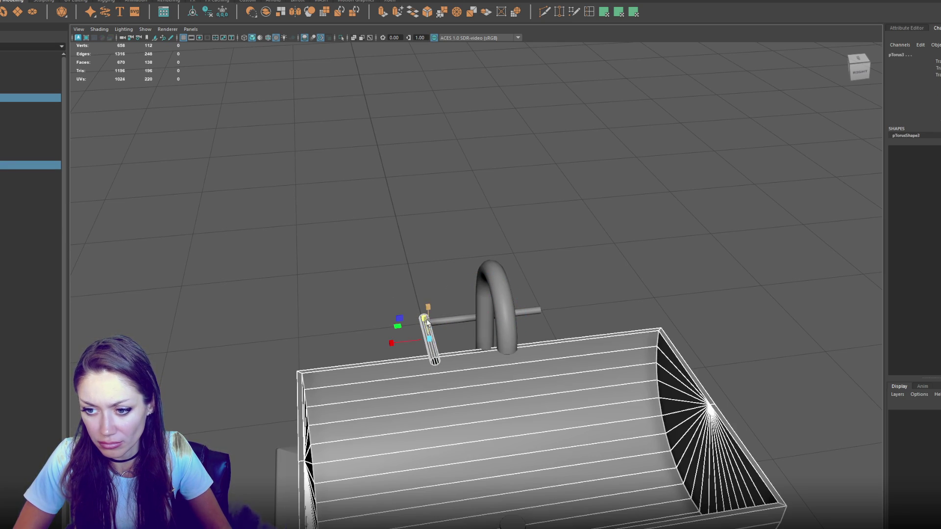
left_click(433, 347)
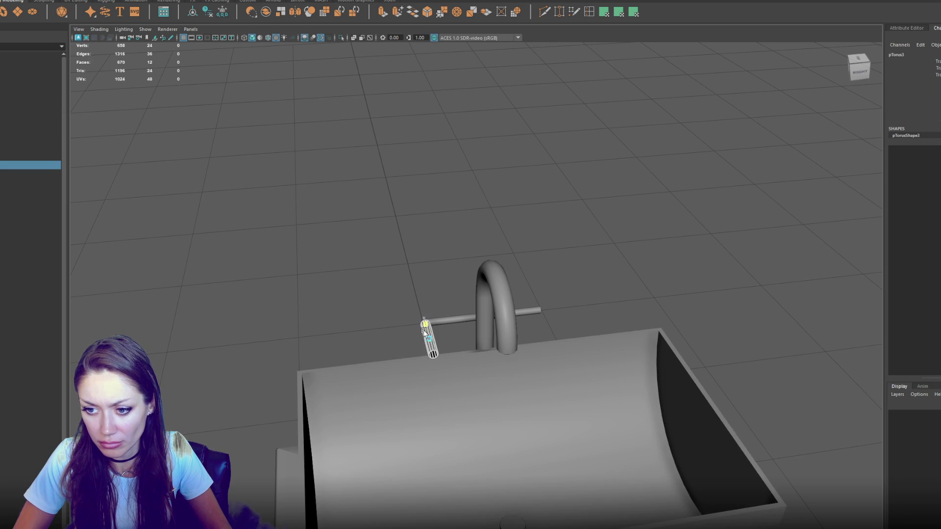
Duplicate the tilted handle to the right side and combine both handles into one mesh
key("ctrl+d")
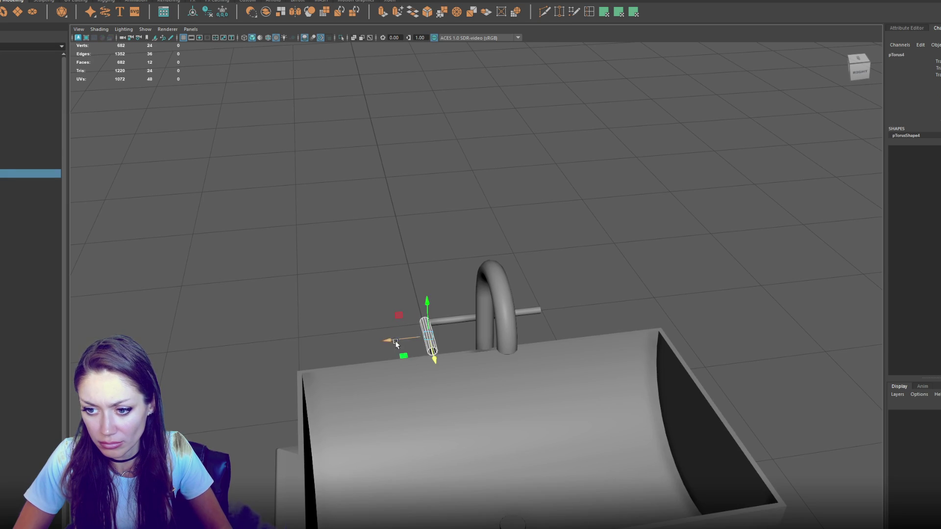
left_click_drag(431, 356, 512, 338)
left_click_drag(437, 340, 540, 325)
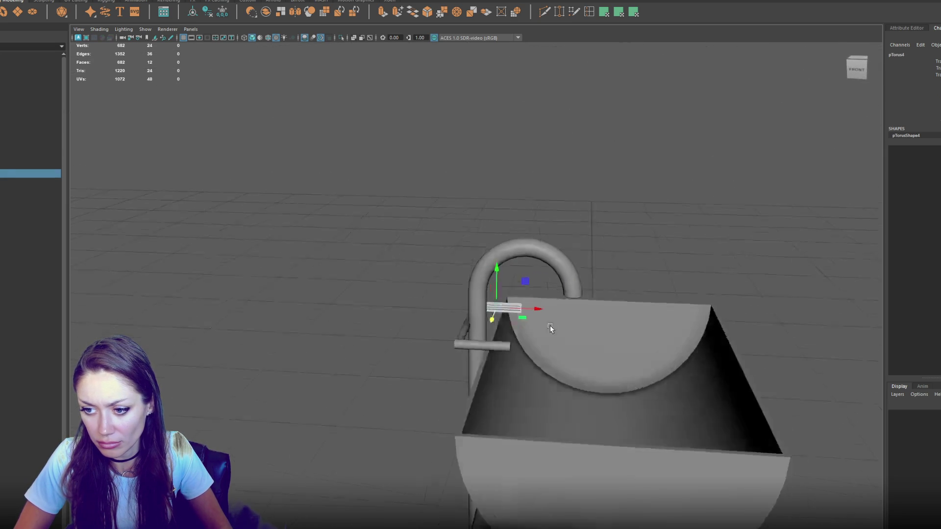
left_click(447, 338, "shift")
left_click(94, 11)
right_click(347, 176)
left_click(346, 157)
scroll(454, 343, "up", 3)
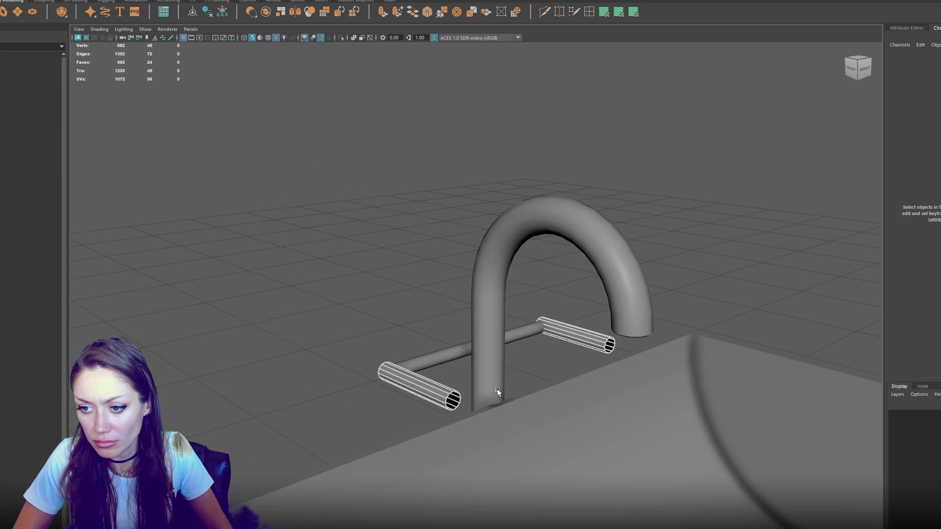
Cap the left handle's open end: merge its edge ring to centre, extrude, merge again
double_click(453, 400)
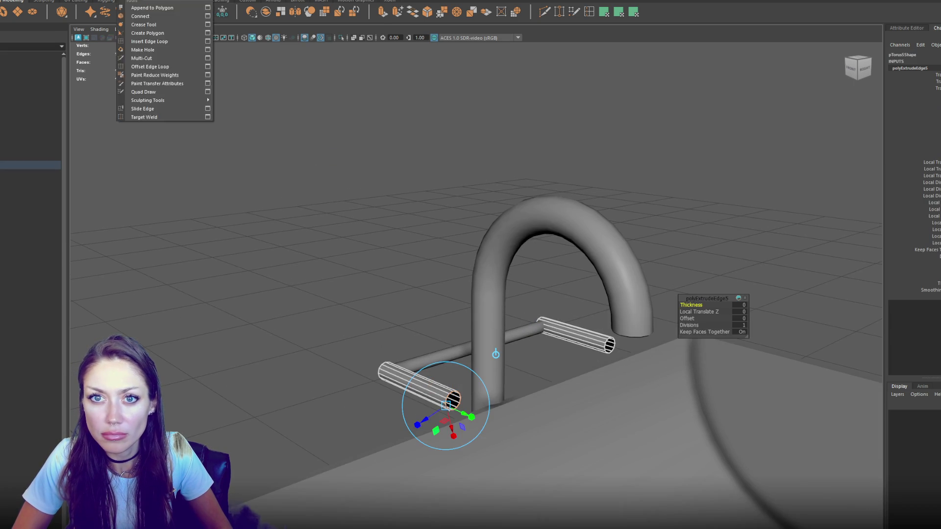
left_click(156, 98)
key("ctrl+F10")
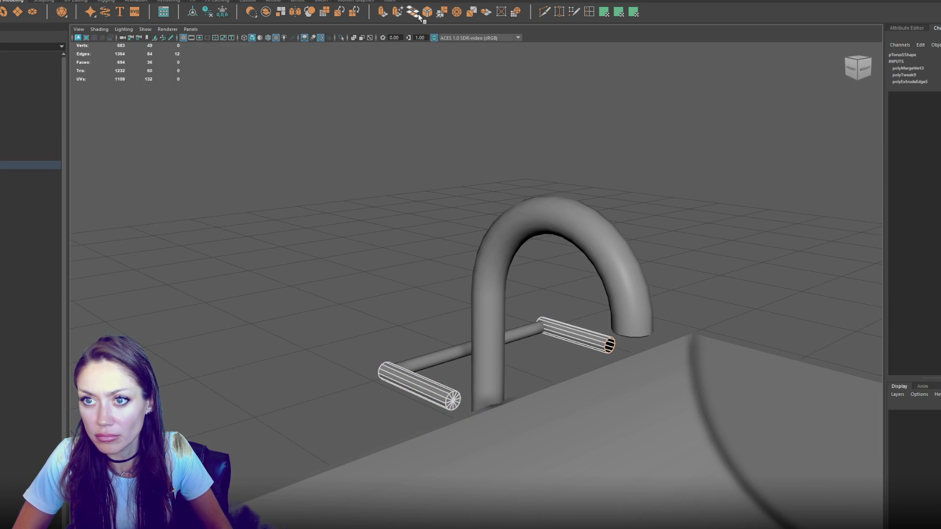
key("ctrl+e")
left_click(103, 0)
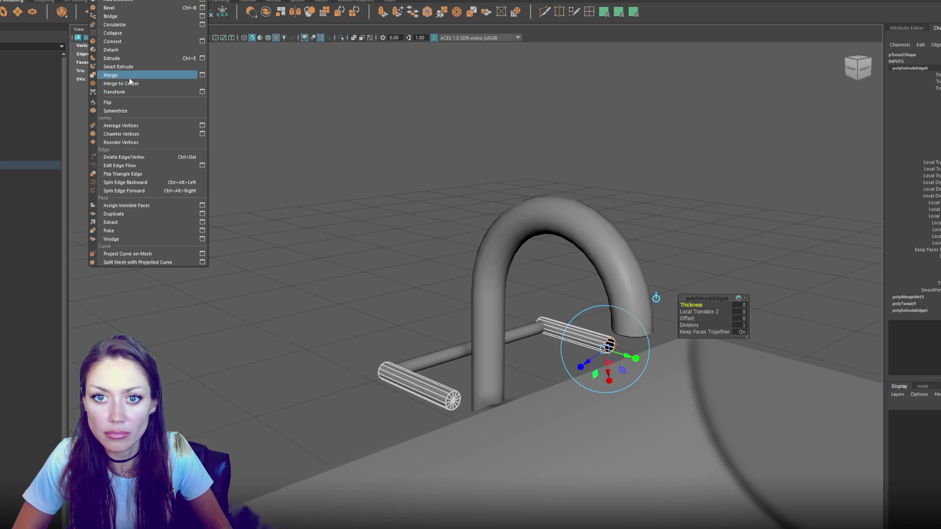
left_click(129, 83)
left_click(310, 168)
scroll(409, 120, "down", 3)
Shift both tap handles to the right so they sit evenly beside the spout
left_click_drag(410, 121, 387, 133)
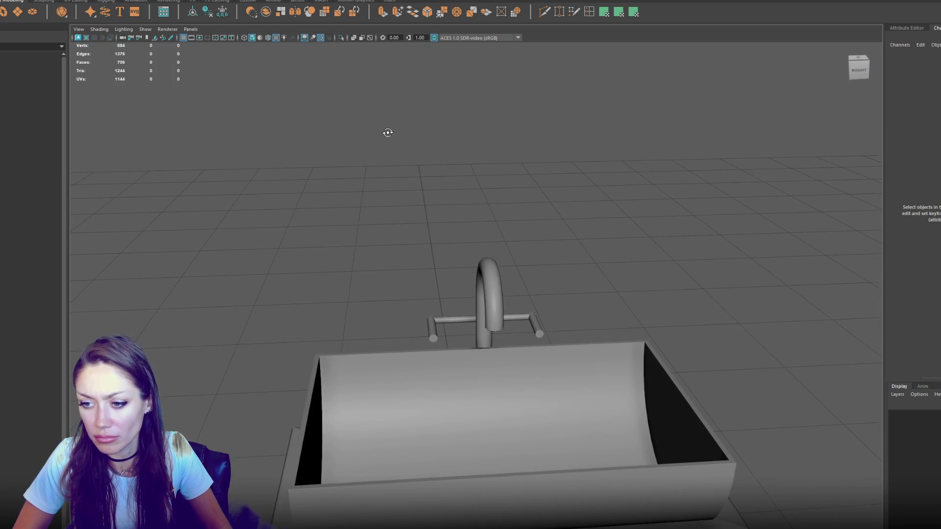
left_click(457, 319)
key("w")
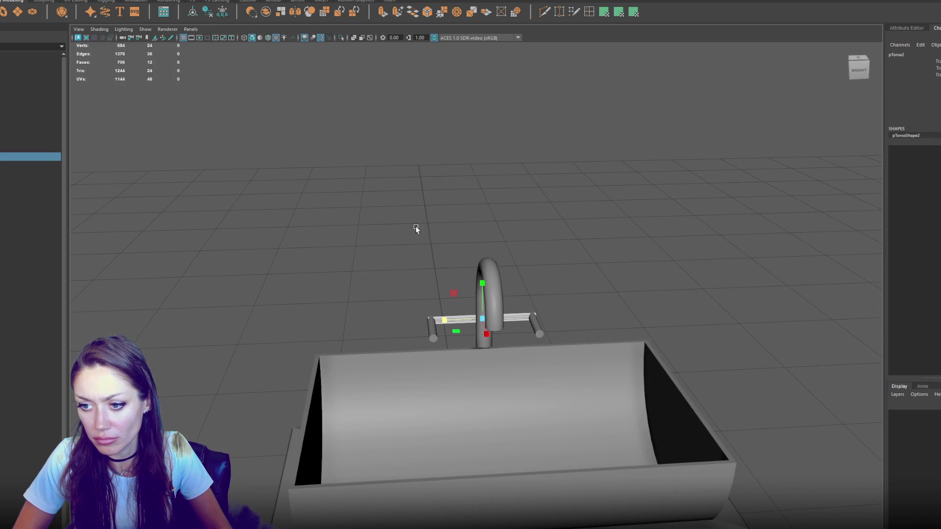
left_click(432, 210)
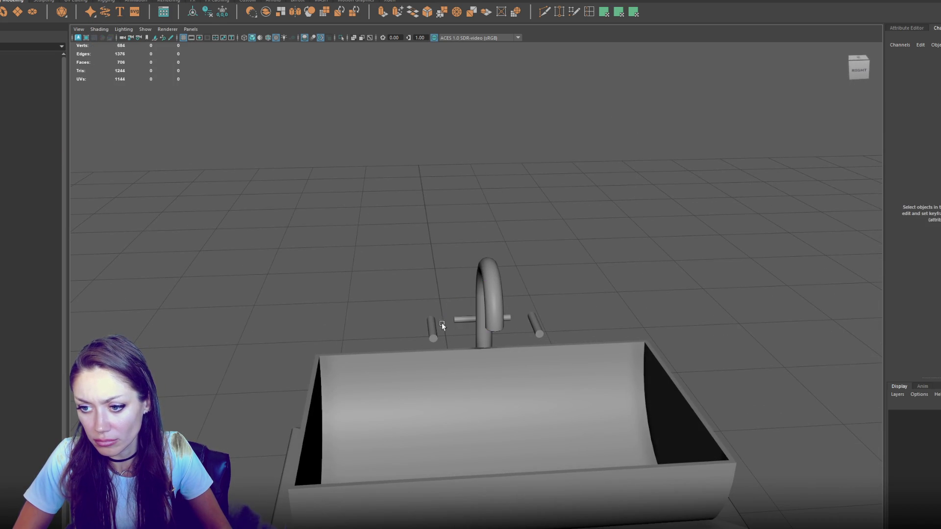
left_click(432, 328)
left_click_drag(452, 326, 470, 331)
right_click(535, 181)
left_click(507, 179)
left_click_drag(530, 214, 625, 375)
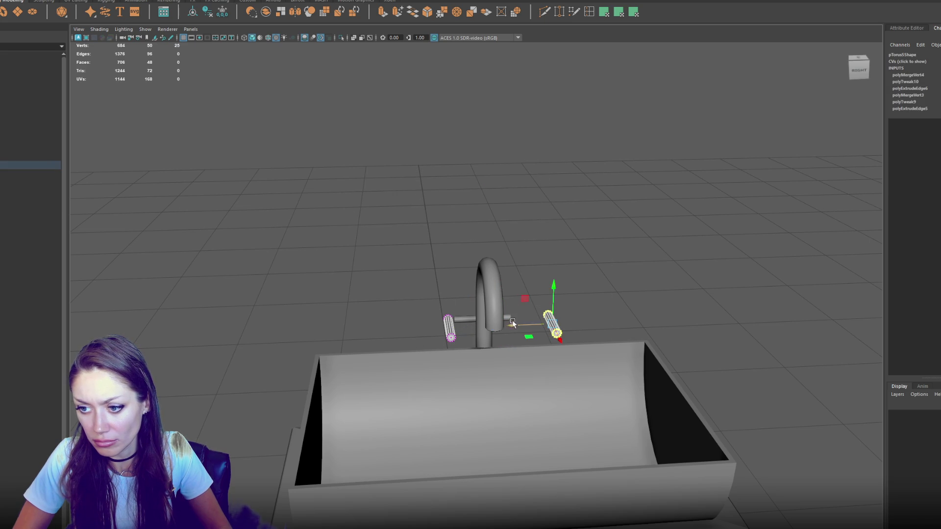
left_click(441, 153)
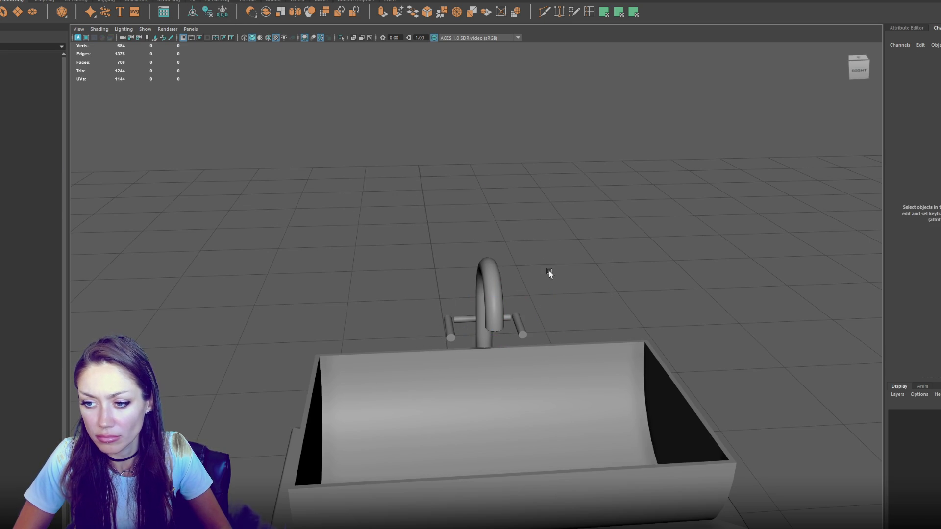
left_click_drag(550, 277, 420, 287)
scroll(420, 288, "down", 5)
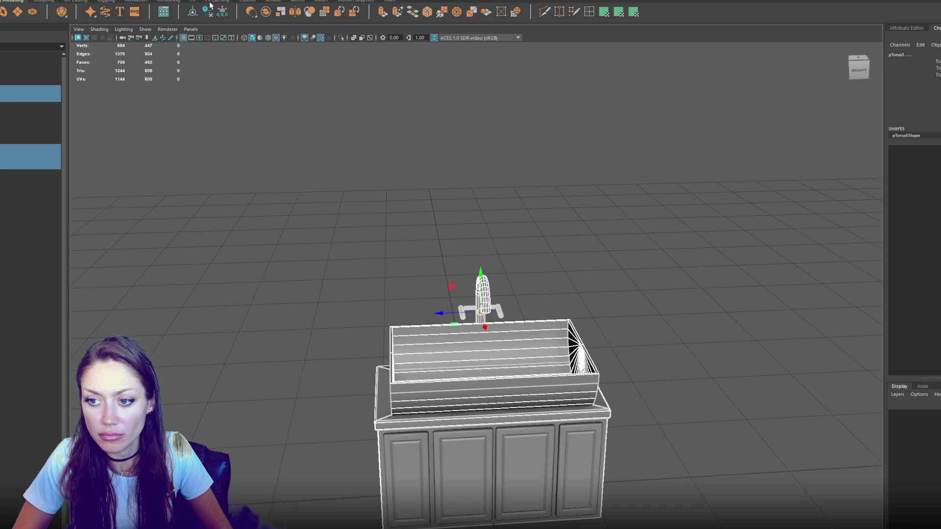
Scale the crossbar joining the tap handles longer, evenly on both sides
right_click(485, 222)
left_click(586, 286)
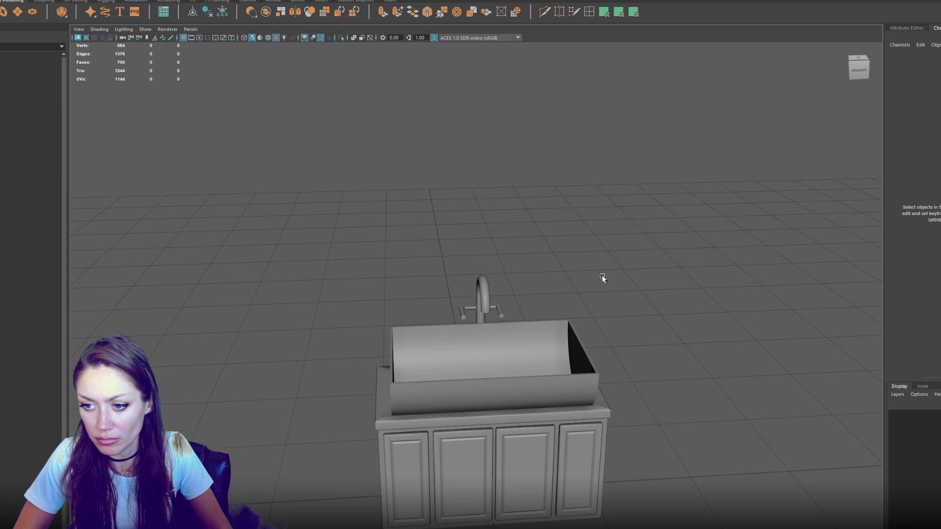
left_click(463, 312)
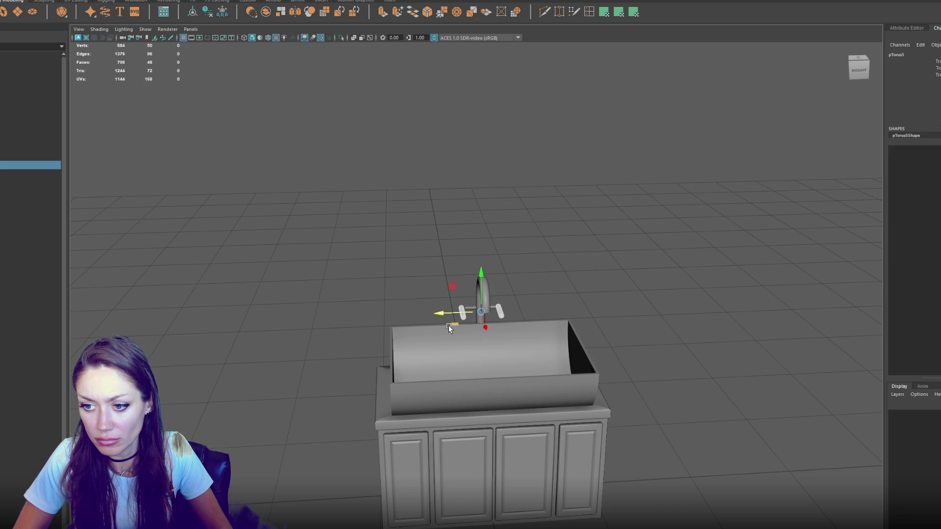
scroll(469, 307, "up", 5)
left_click(398, 250)
scroll(459, 264, "down", 2)
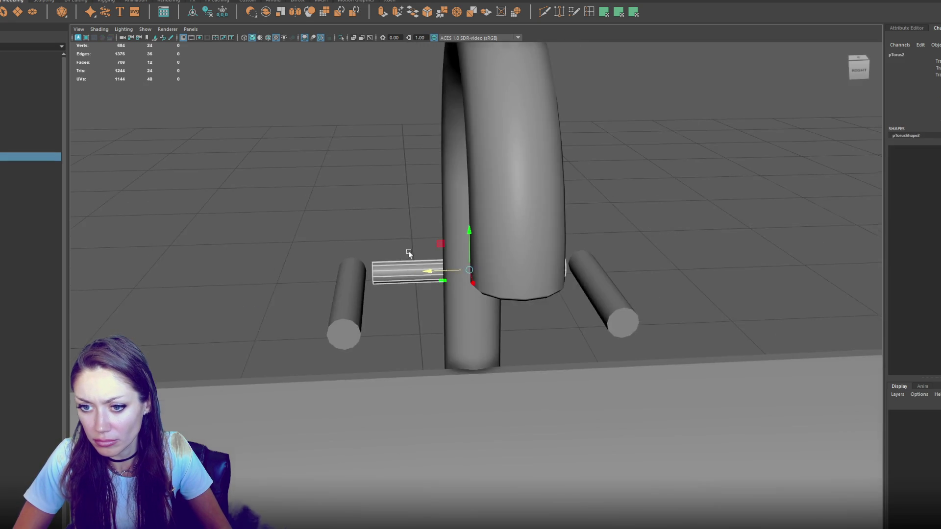
left_click_drag(460, 266, 429, 278)
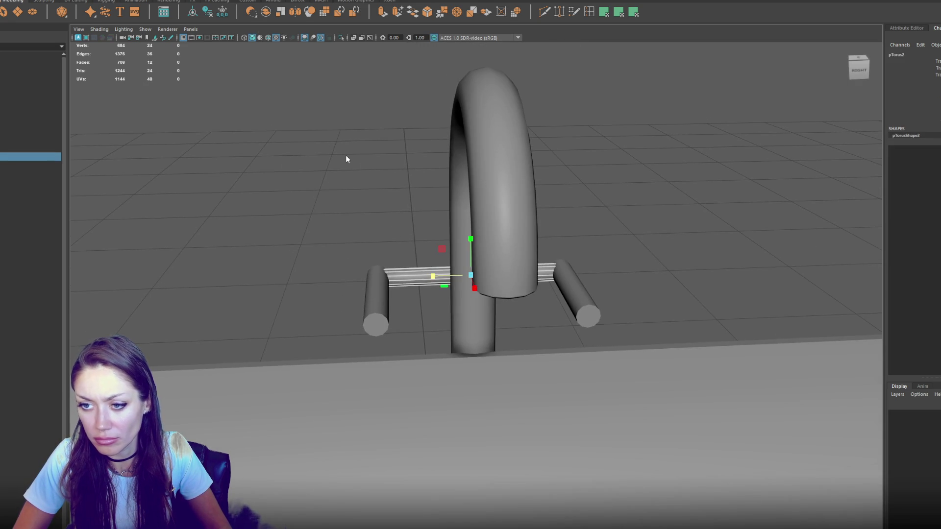
Select the faucet, sink pieces and cabinet, and rename the cabinet Sink
scroll(346, 158, "down", 6)
left_click_drag(319, 214, 707, 528)
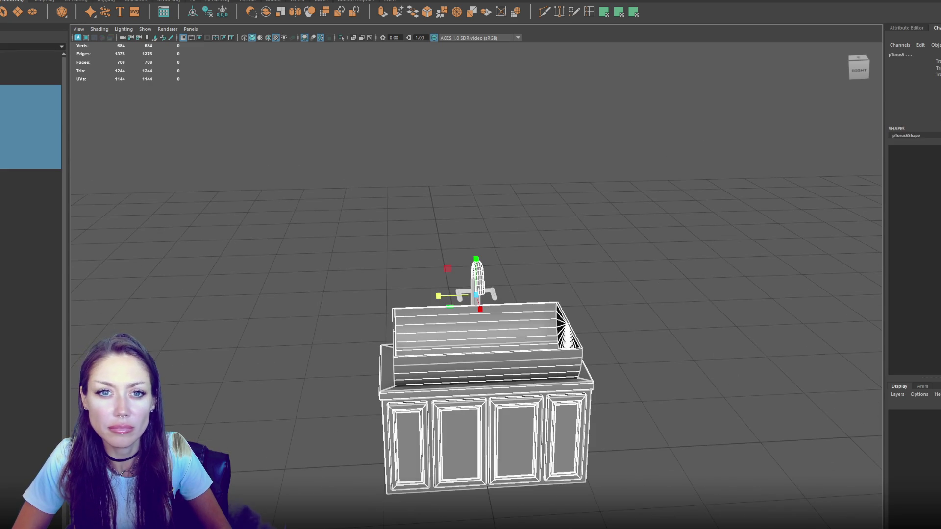
left_click(80, 2)
left_click(113, 98)
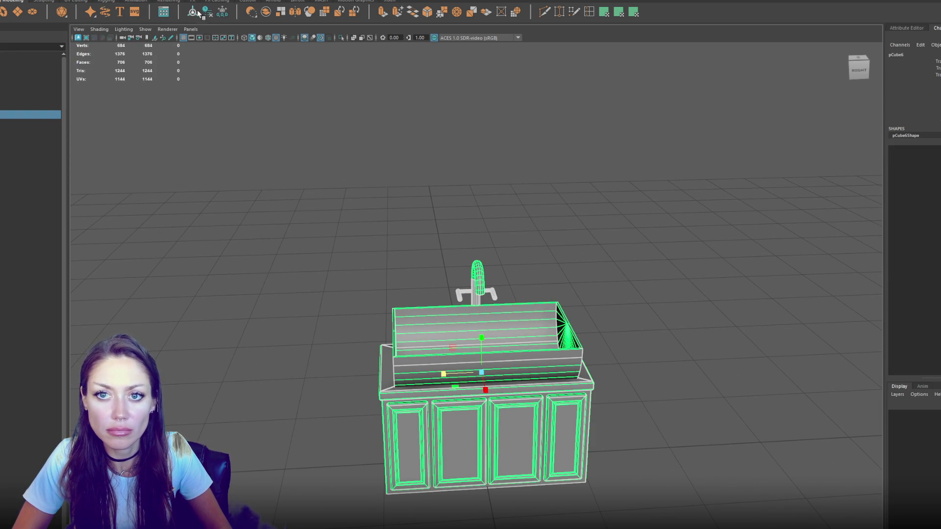
double_click(40, 112)
type("Sink")
key("Return")
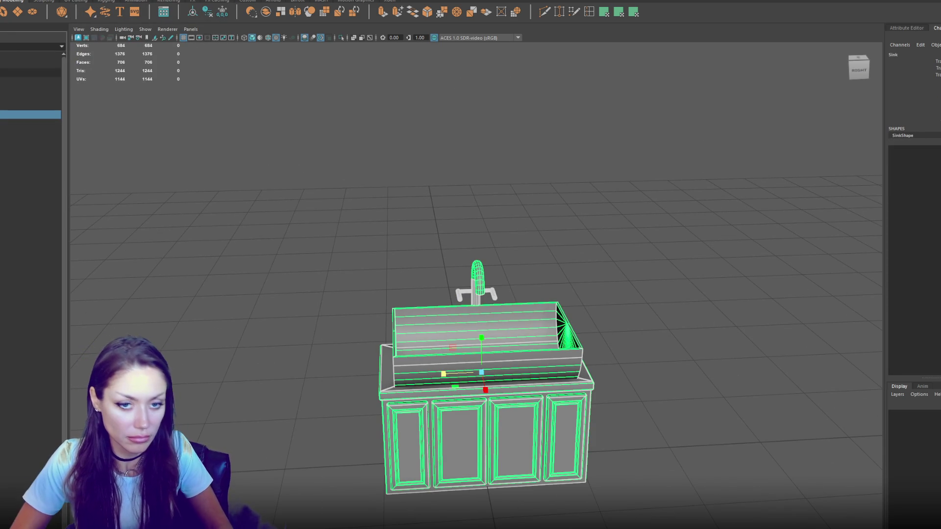
Group the sink pieces as Apoth_Interior_Items and select the group for export
key("ctrl+g")
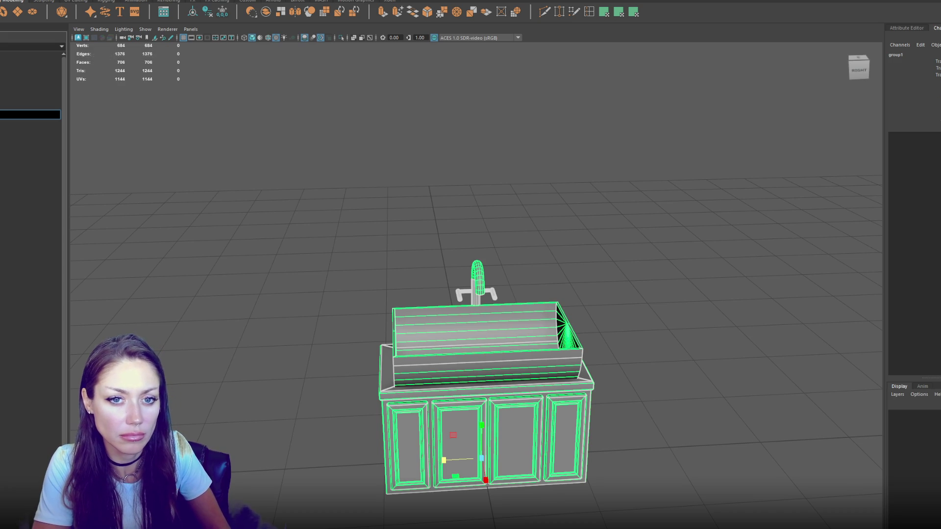
type("ems")
key("Return")
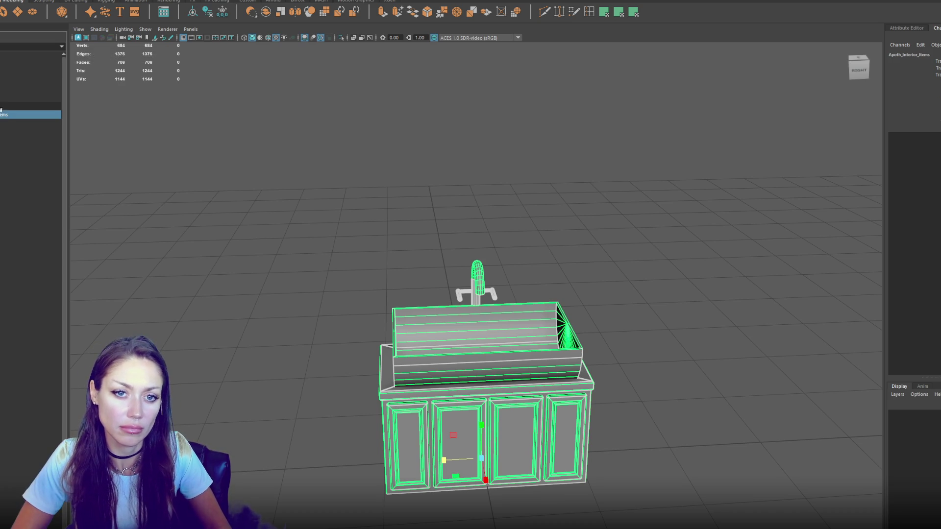
left_click(29, 97)
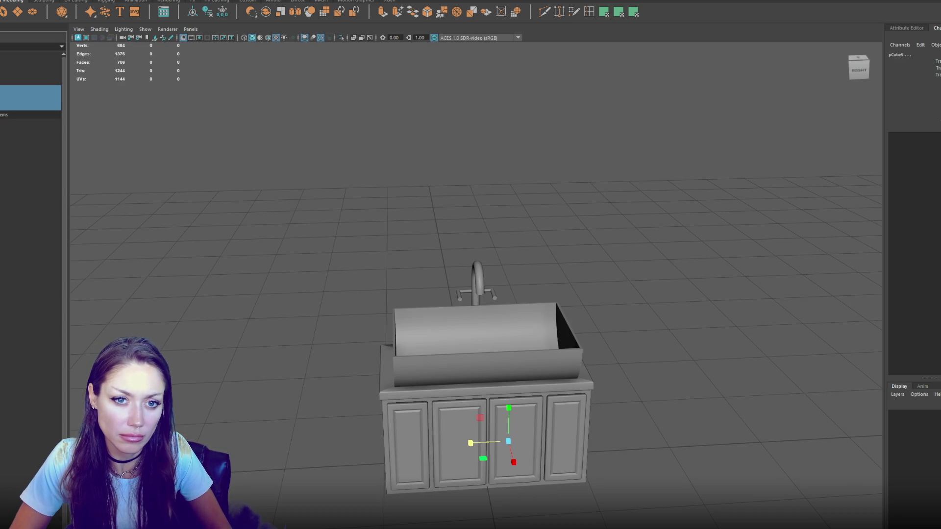
left_click(29, 122)
left_click(29, 90)
left_click(29, 106, "shift")
left_click(29, 106)
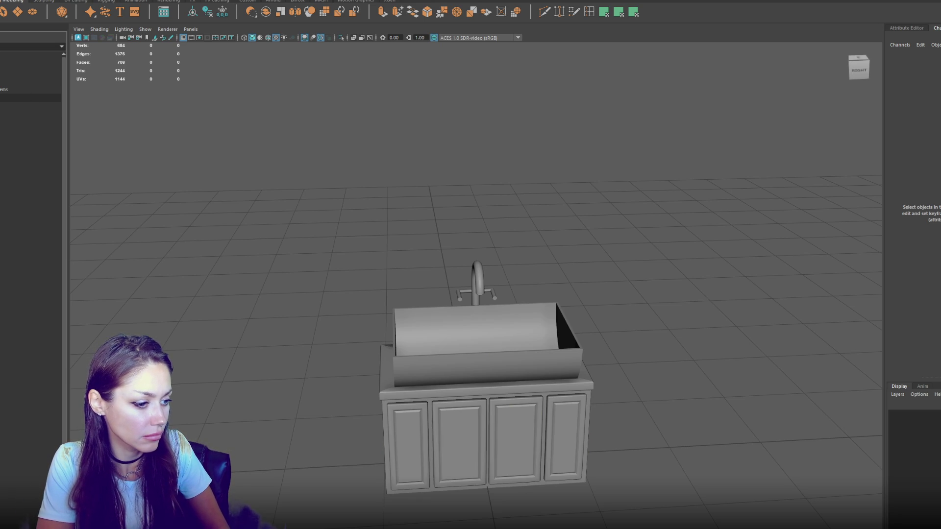
left_click(7, 90)
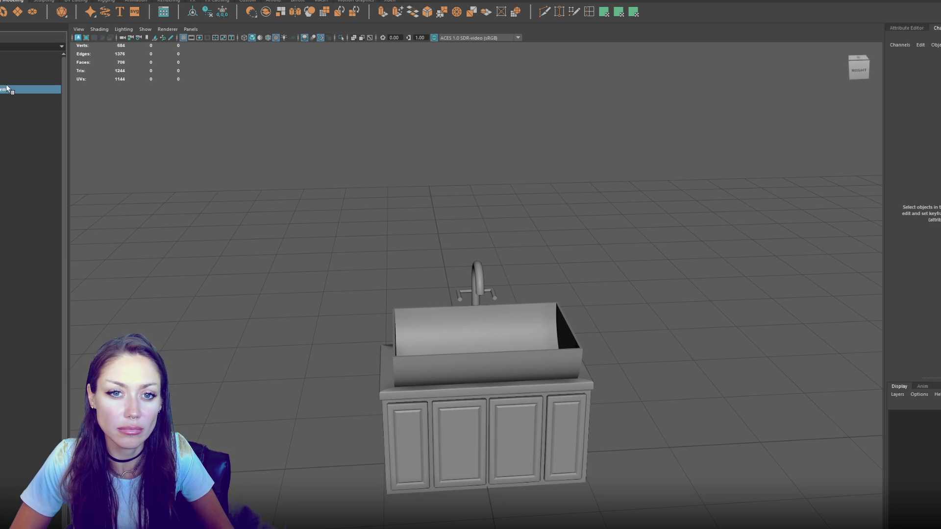
key("Escape")
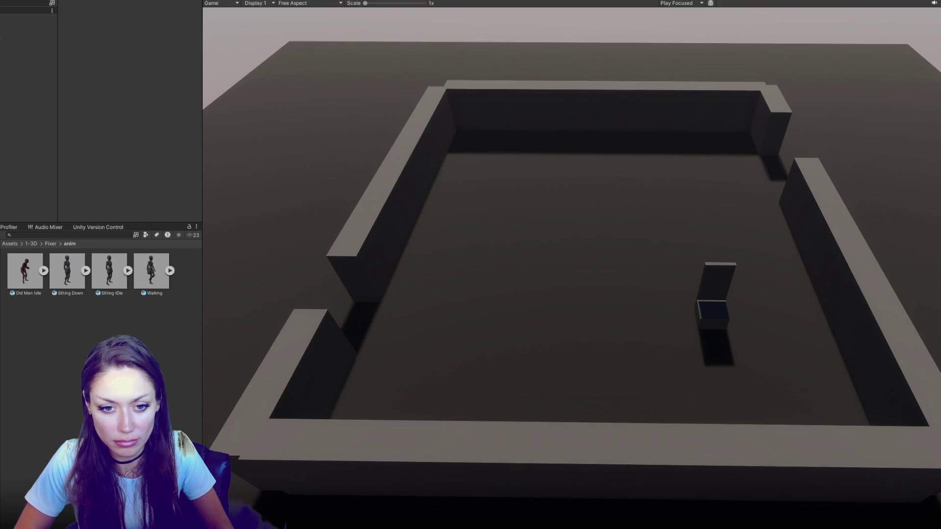
Open File Explorer briefly, then close it to return to Unity
key("super+e")
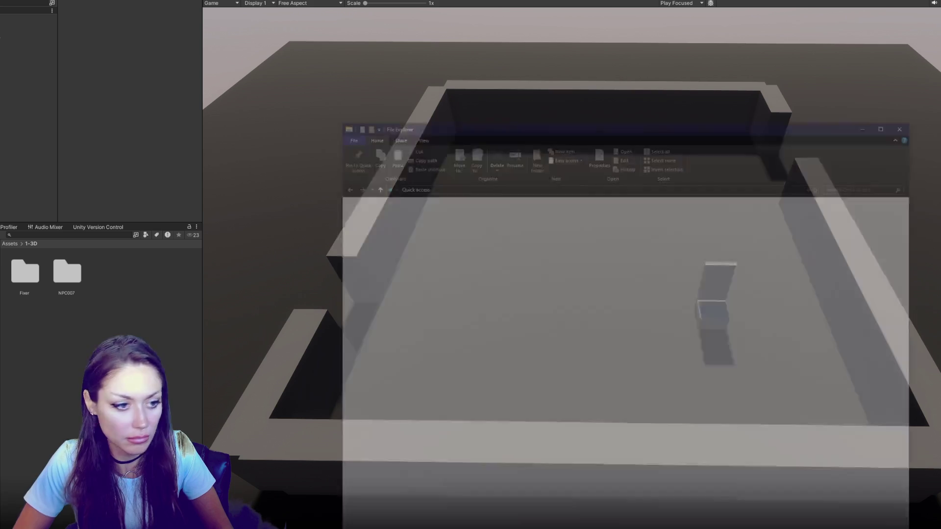
left_click(871, 123)
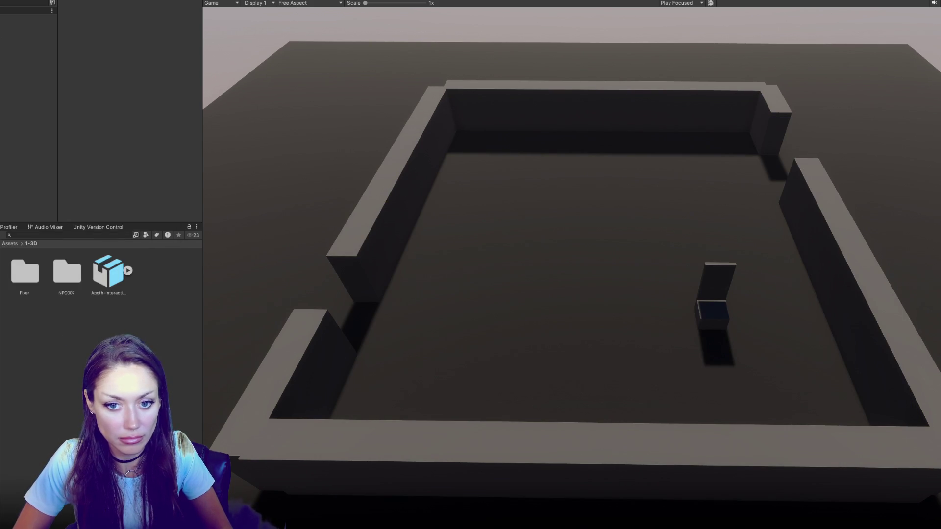
Open the Apoth-Interactive model's import settings and switch to the Model options
left_click(126, 292)
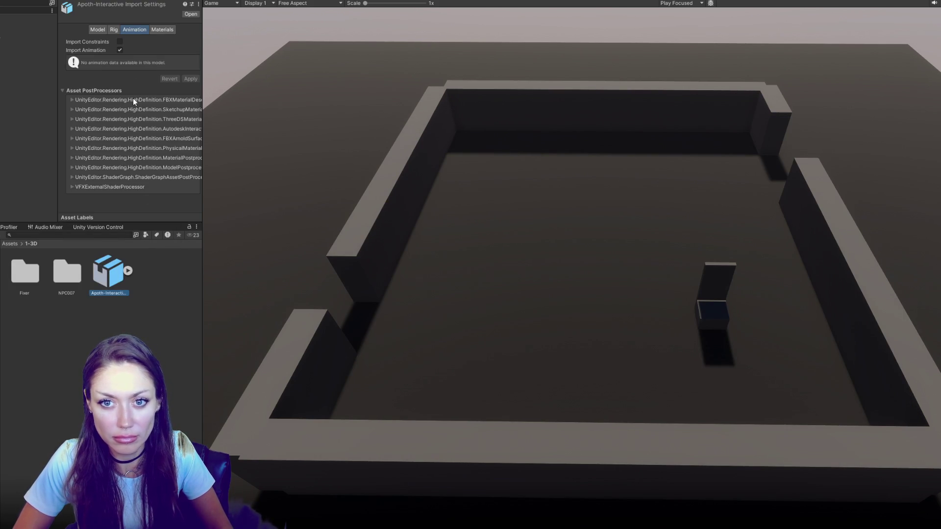
left_click(158, 30)
left_click(157, 41)
left_click(114, 29)
left_click(123, 42)
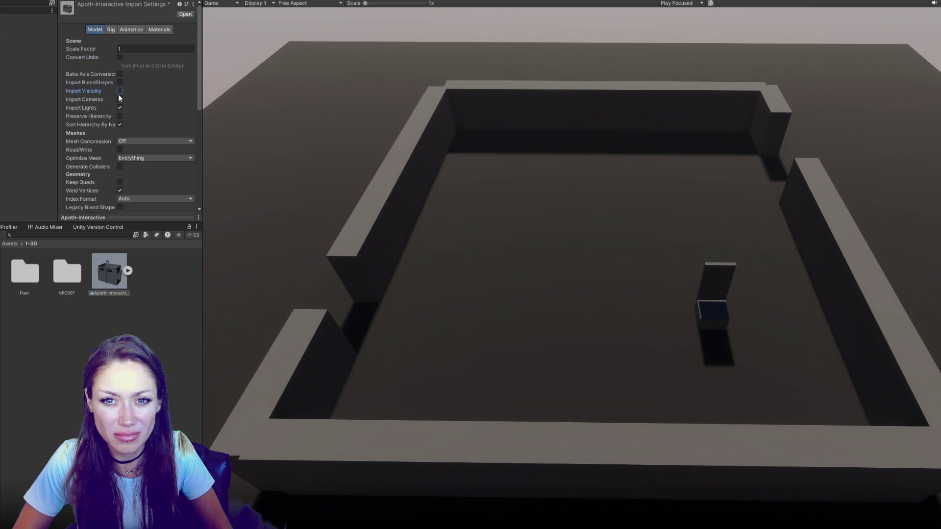
Untick Sort Hierarchy By Name, enable Generate Lightmap UVs, and drag the model into the room
left_click(120, 125)
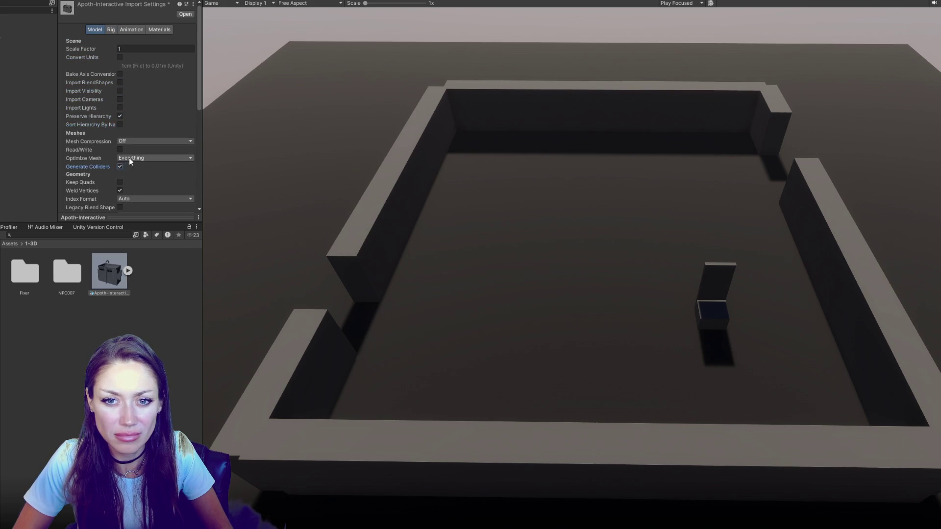
scroll(130, 162, "down", 3)
left_click(120, 199)
scroll(162, 197, "down", 3)
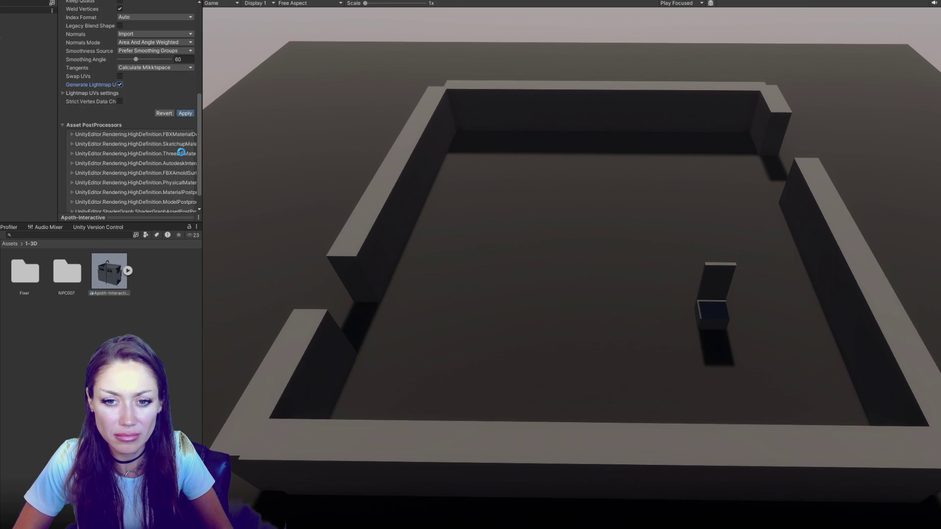
left_click_drag(112, 278, 29, 112)
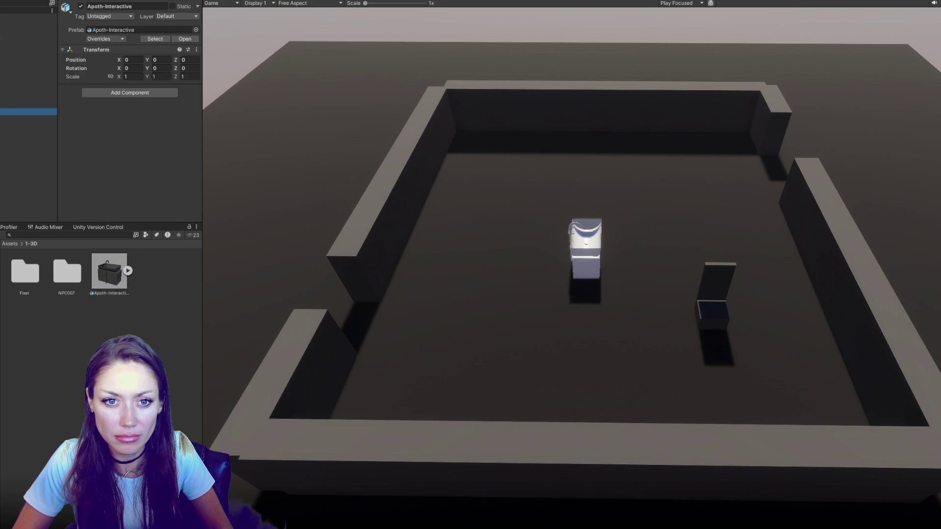
Select Apoth_Interior_Items and drag it along the X axis in the Scene view
left_click(28, 119)
scroll(588, 262, "up", 1)
key("ctrl+1")
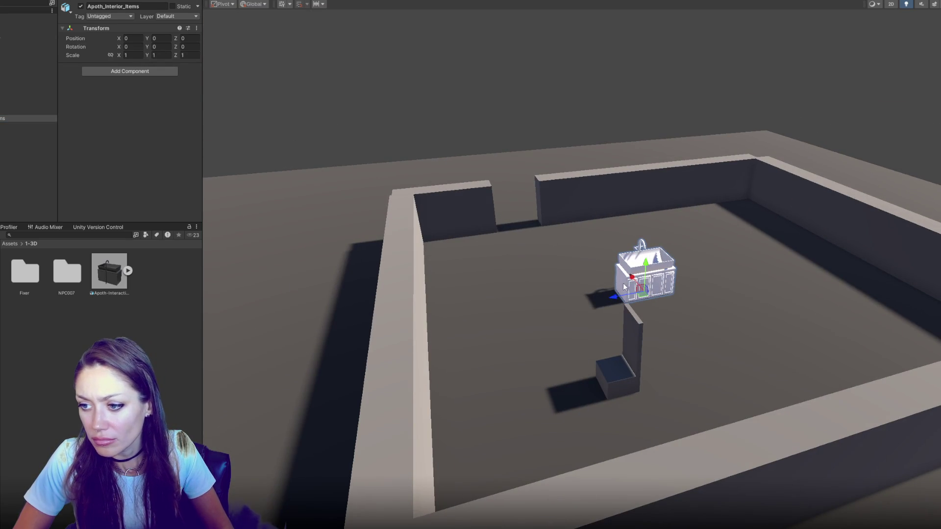
mouse_move(625, 287)
left_mouse_down()
mouse_move(568, 216)
mouse_move(656, 379)
mouse_move(581, 241)
left_mouse_up()
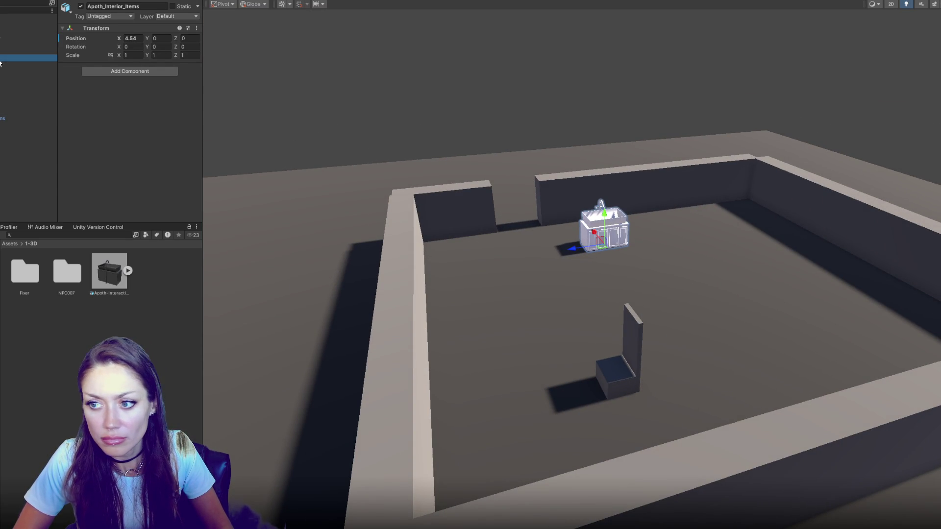
Check the POI 1 and POI 2 markers, then slide the sink to X 5.798
double_click(11, 58)
double_click(11, 51)
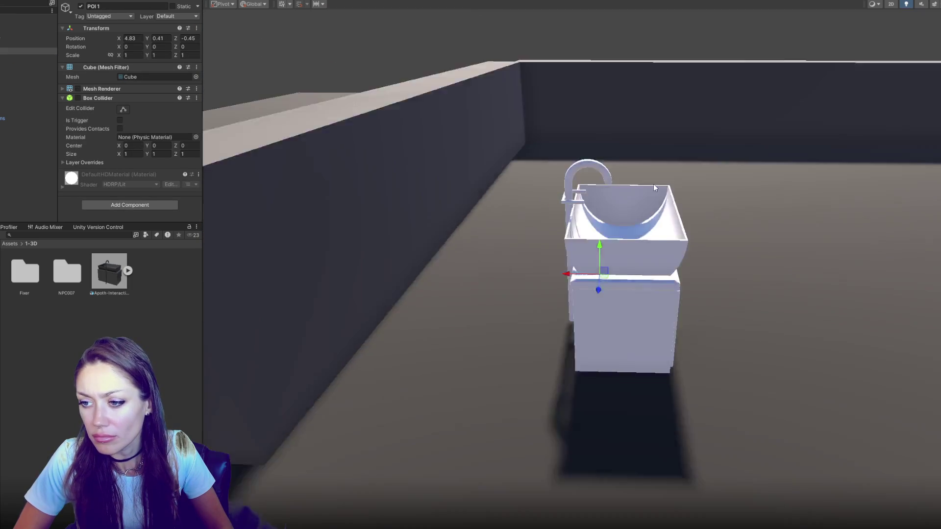
mouse_move(654, 184)
left_mouse_down()
mouse_move(695, 226)
mouse_move(701, 260)
left_mouse_up()
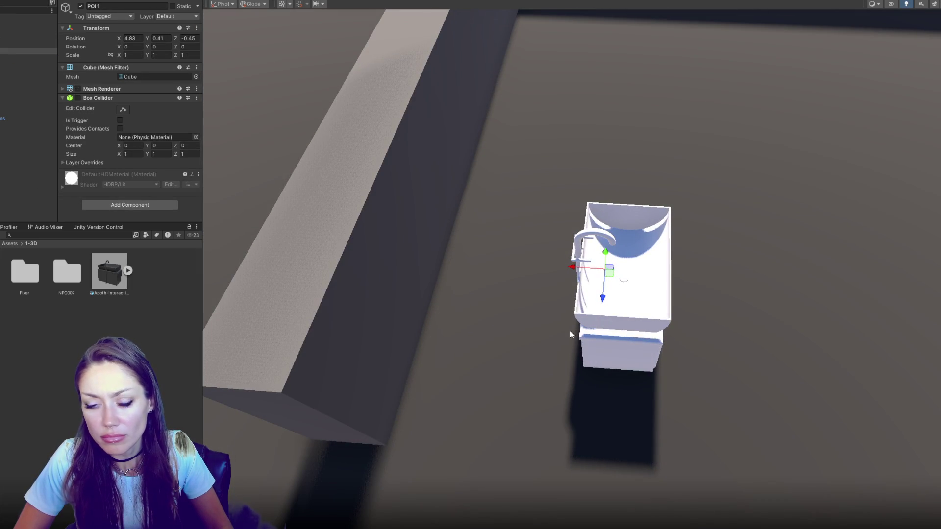
left_click(29, 118)
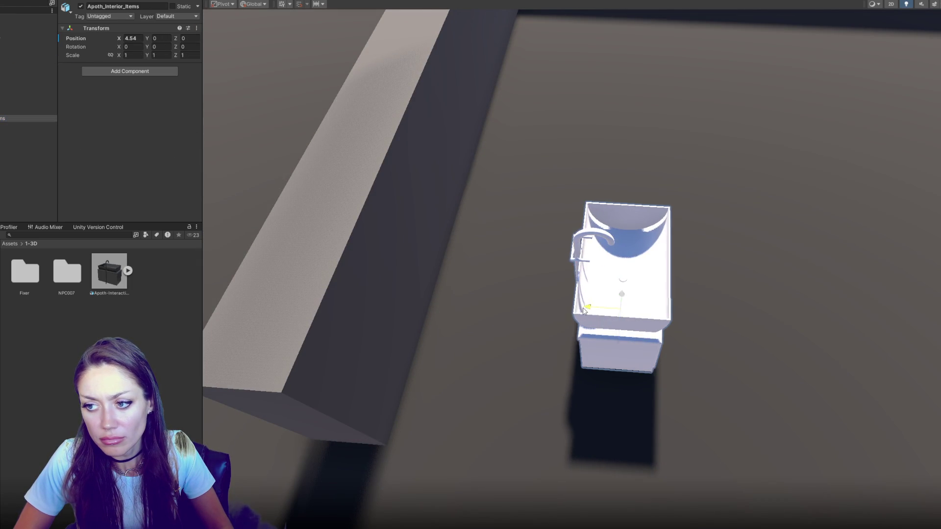
key("f")
left_click_drag(514, 293, 507, 293)
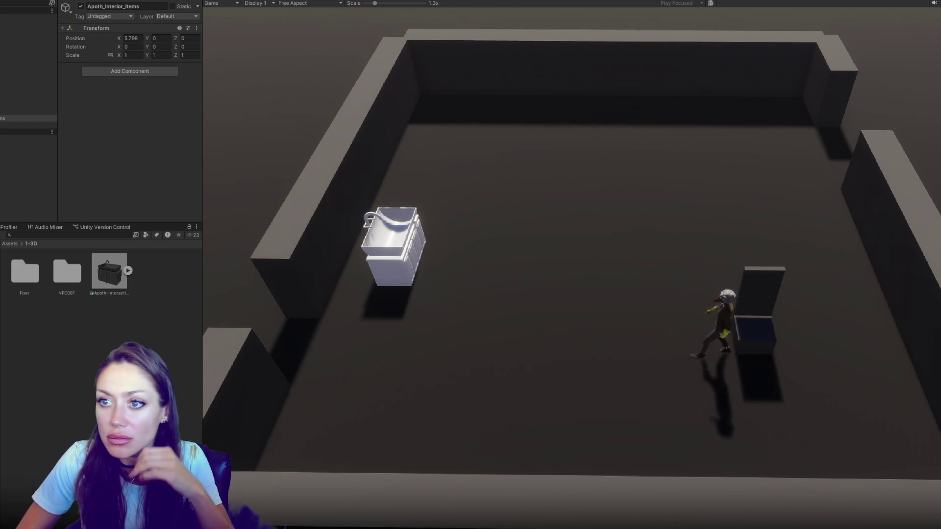
Stop play mode and select pCylinder1
scroll(504, 427, "down", 2)
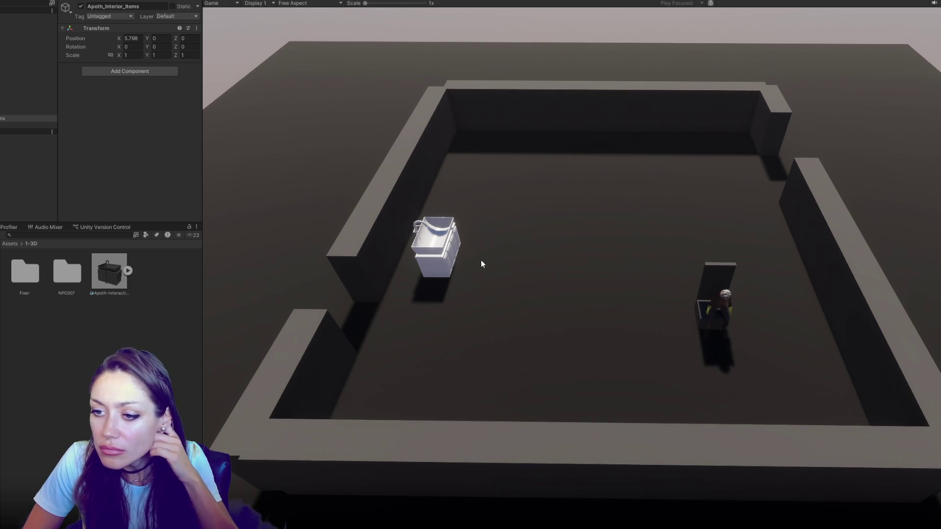
key("ctrl+p")
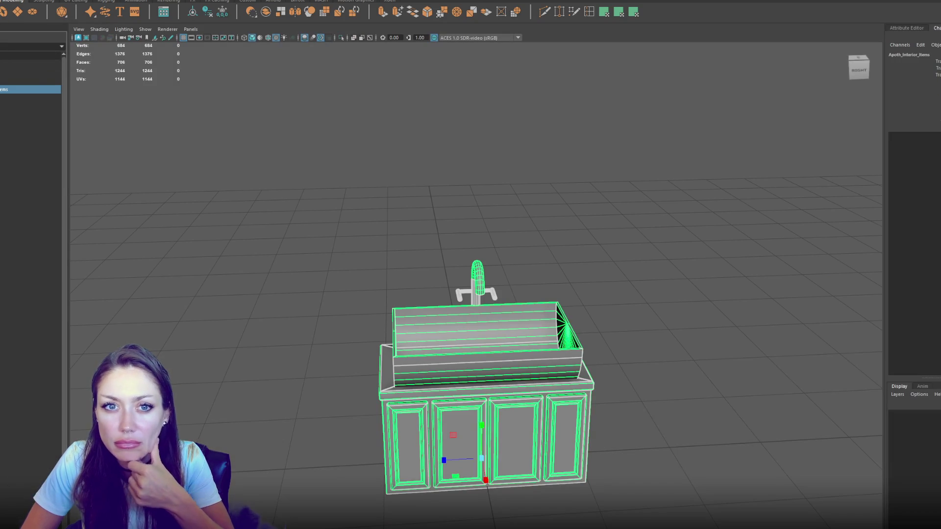
left_click(30, 105)
Move the cylinder down and flatten it into a thin disc
scroll(441, 355, "down", 3)
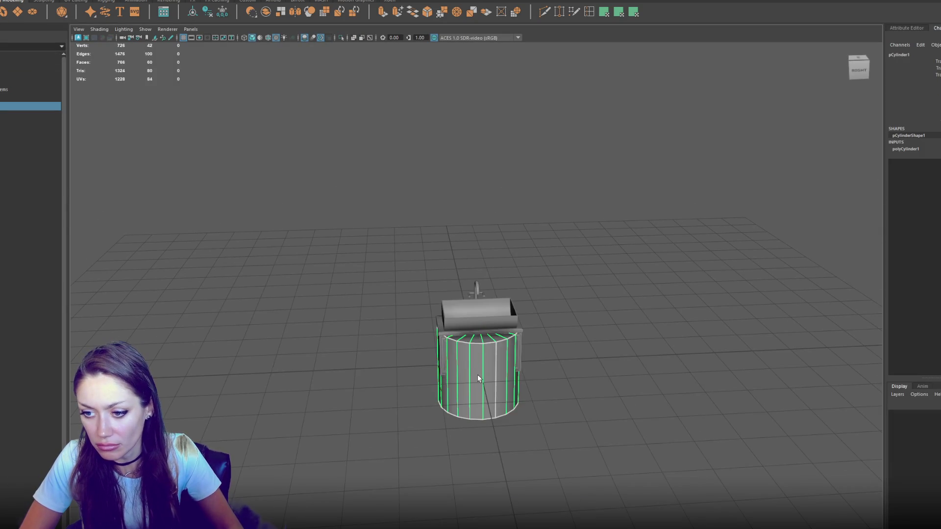
key("w")
left_click_drag(483, 380, 496, 435)
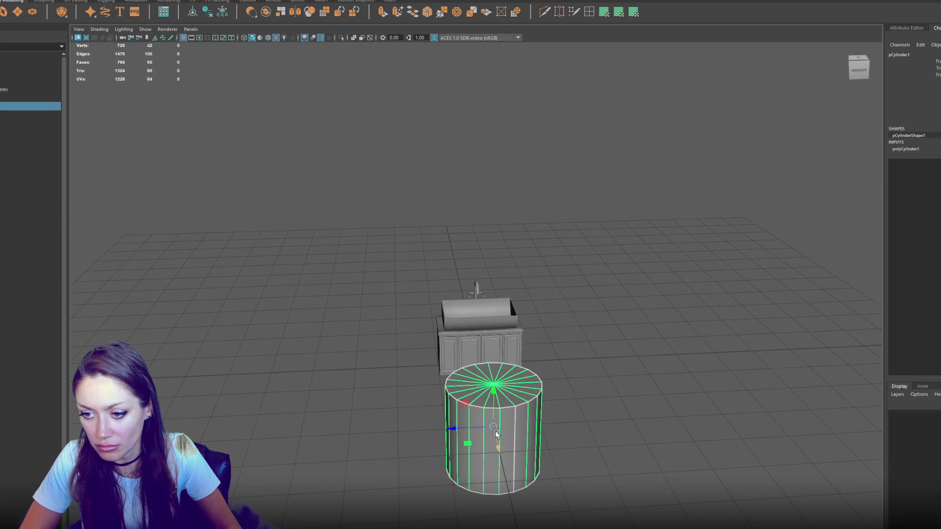
left_click_drag(504, 401, 492, 434)
left_click(911, 149)
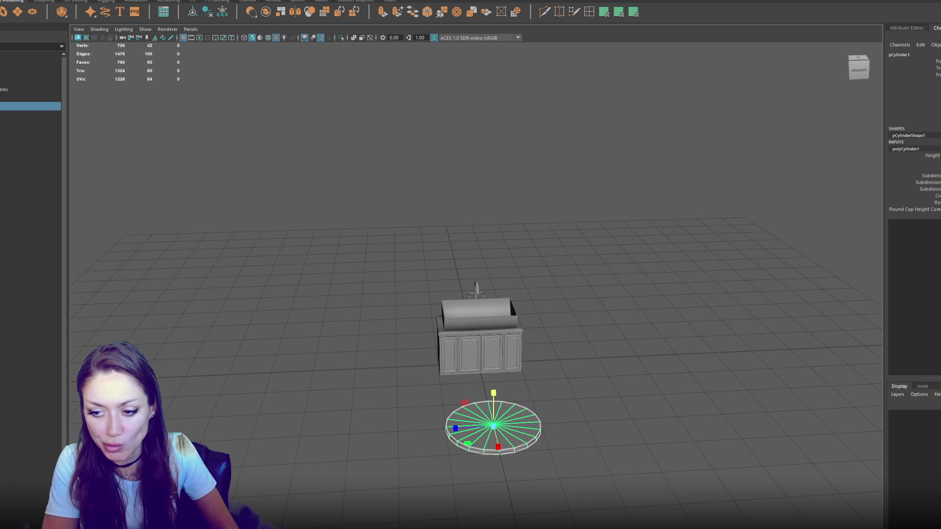
key("f")
Shrink the disc uniformly and place it on the sink basin floor as a drain
scroll(548, 255, "up", 5)
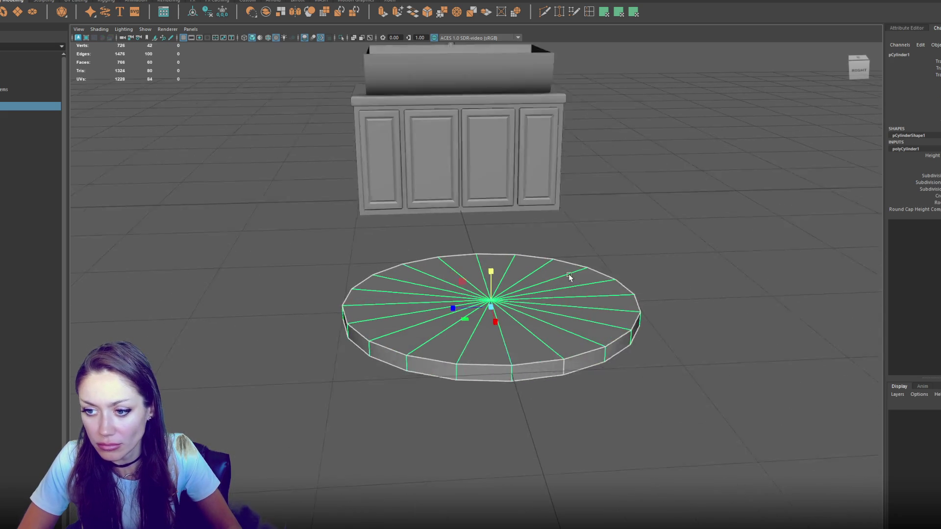
left_click_drag(493, 309, 290, 312)
mouse_move(491, 331)
left_mouse_down()
mouse_move(454, 211)
mouse_move(440, 20)
left_mouse_up()
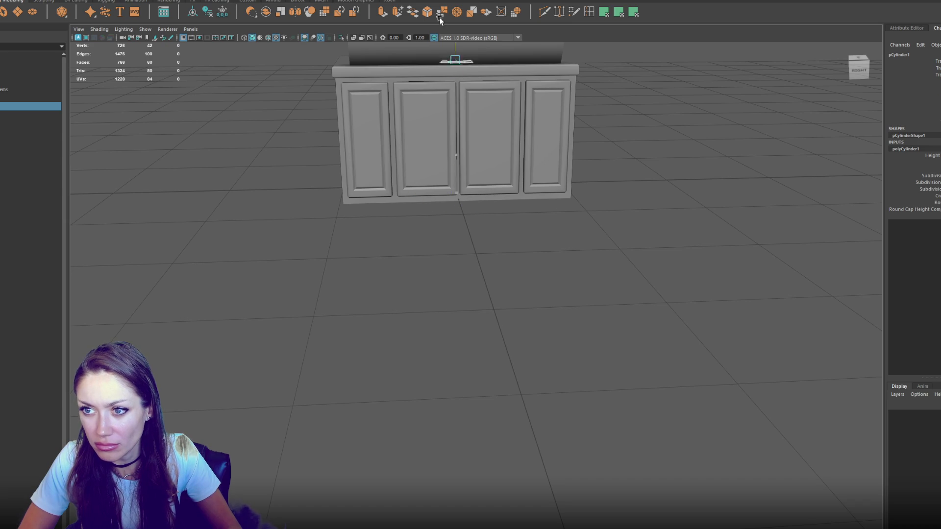
key("f")
scroll(468, 246, "down", 3)
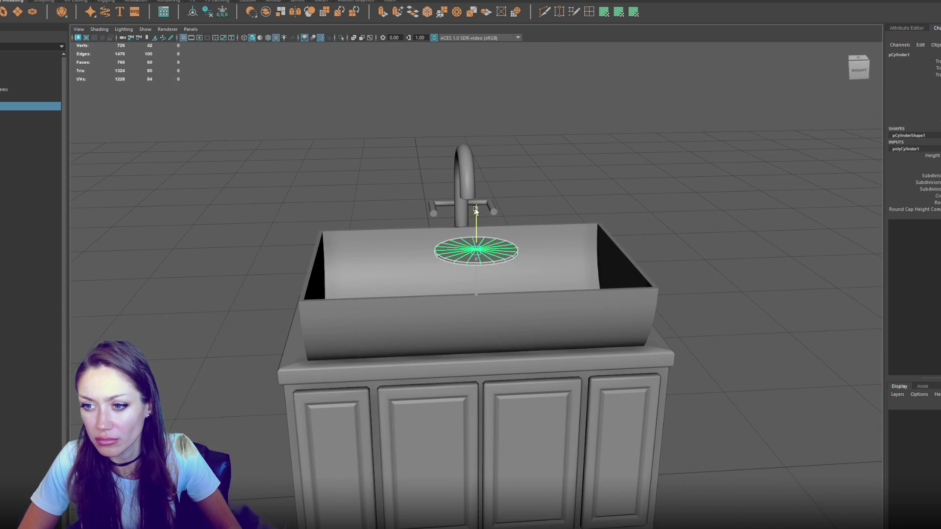
left_click_drag(501, 238, 490, 251)
key("f")
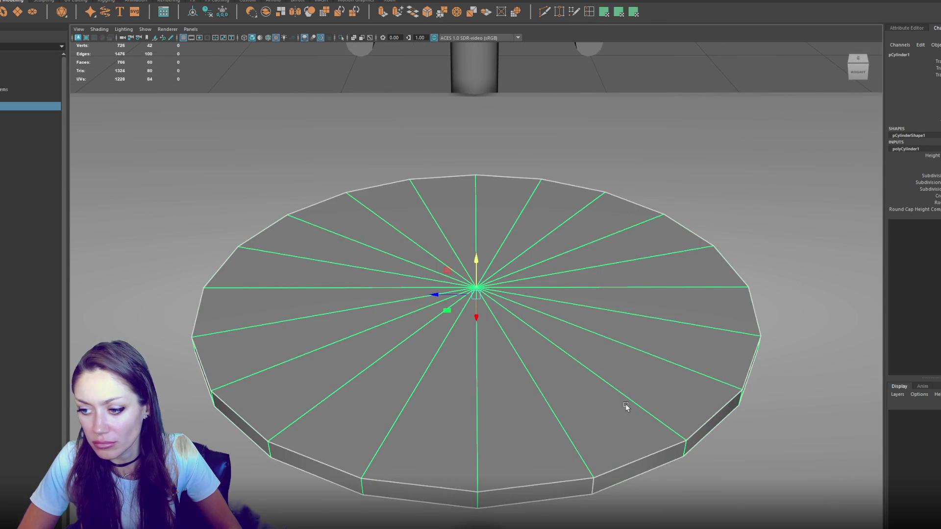
left_click(593, 482)
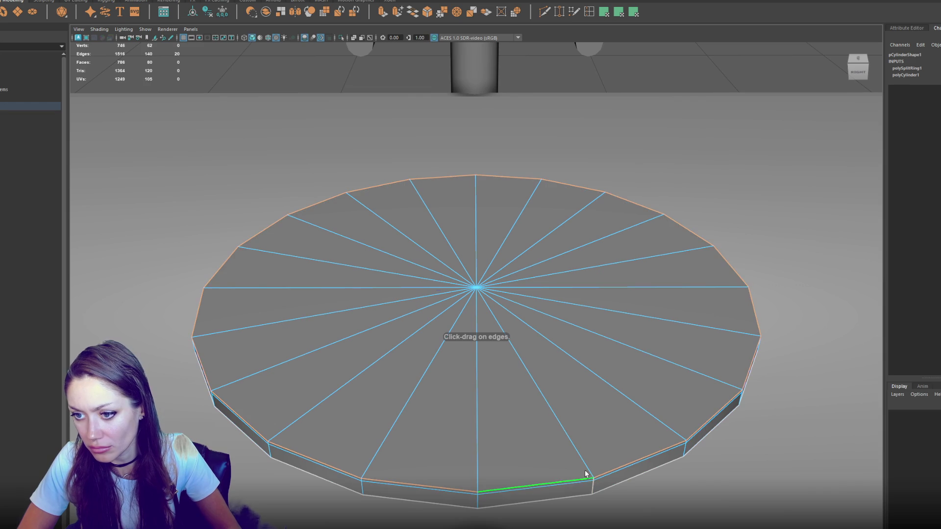
Add two more edge loops to the drain disc, one near the rim and one on its side, and slide them into place
mouse_move(479, 304)
left_mouse_down()
mouse_move(446, 294)
mouse_move(414, 300)
left_mouse_up()
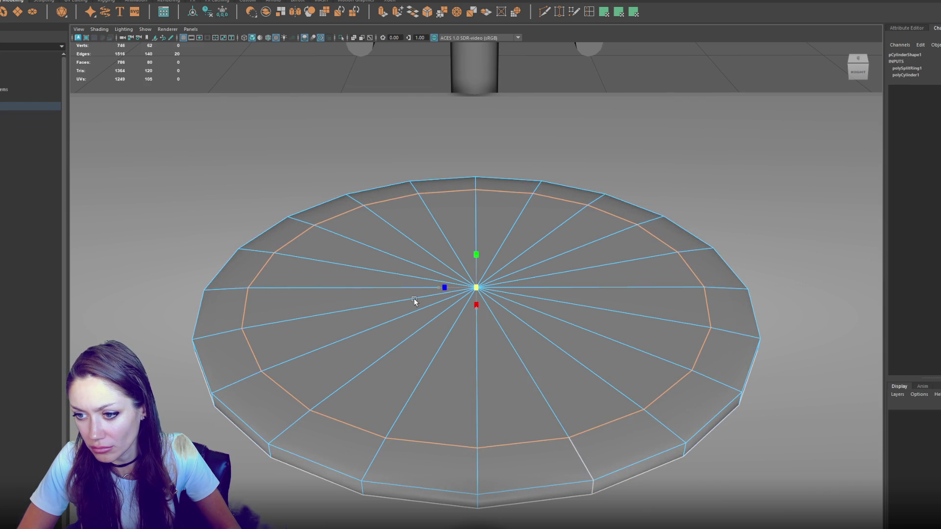
left_click(506, 499)
left_click_drag(521, 483, 525, 445)
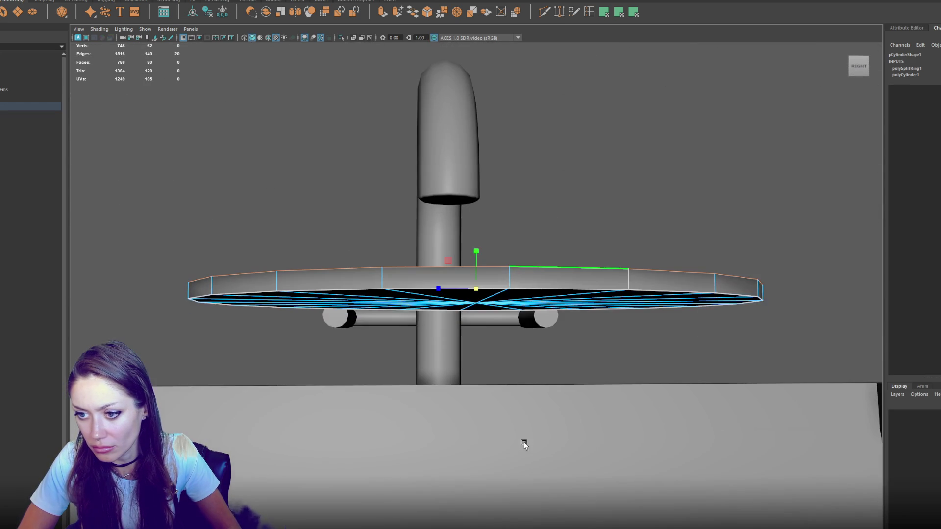
left_click(629, 288)
left_click_drag(607, 285, 579, 290)
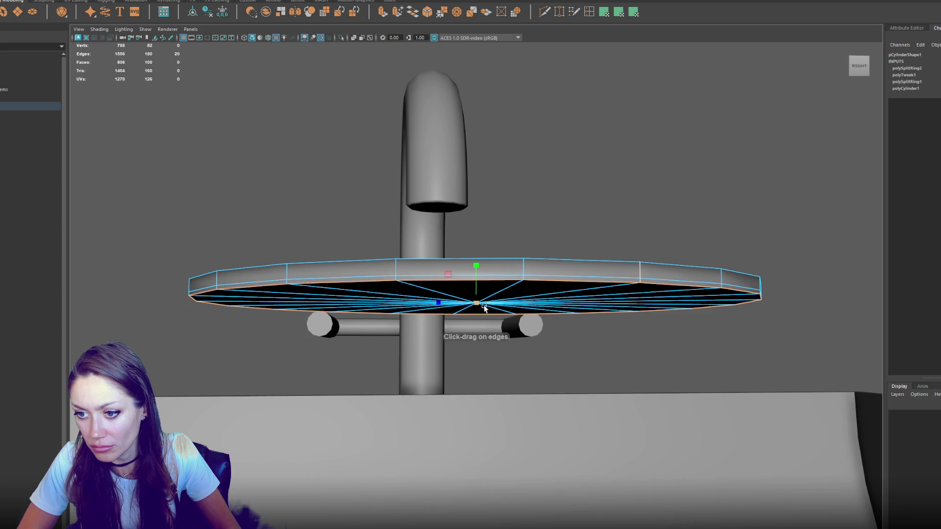
Slide the outer edge loop onto the inner ring and bevel the disc's rim with Fraction 1
key("4")
mouse_move(316, 317)
left_mouse_down()
mouse_move(564, 232)
mouse_move(552, 211)
left_mouse_up()
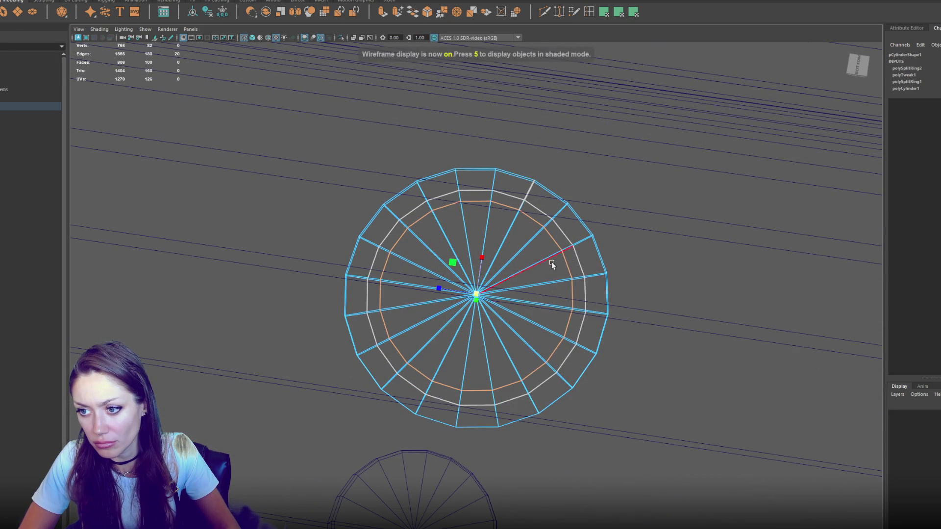
double_click(582, 251)
mouse_move(582, 251)
left_mouse_down()
mouse_move(456, 297)
mouse_move(507, 314)
mouse_move(547, 387)
left_mouse_up()
double_click(574, 384)
key("5")
mouse_move(522, 319)
left_mouse_down()
mouse_move(480, 274)
mouse_move(480, 259)
left_mouse_up()
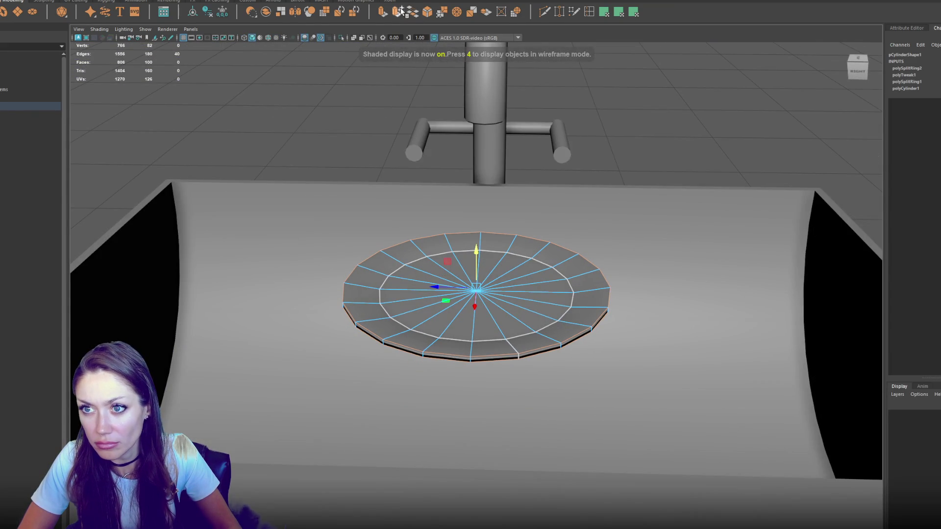
key("ctrl+b")
left_click_drag(689, 306, 695, 304)
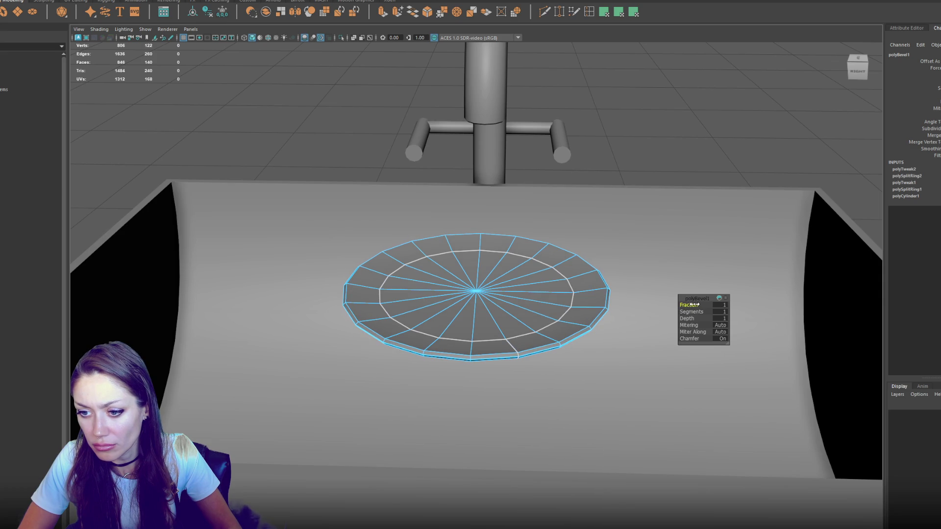
Merge the drain disc's overlapping vertices
right_click(661, 155)
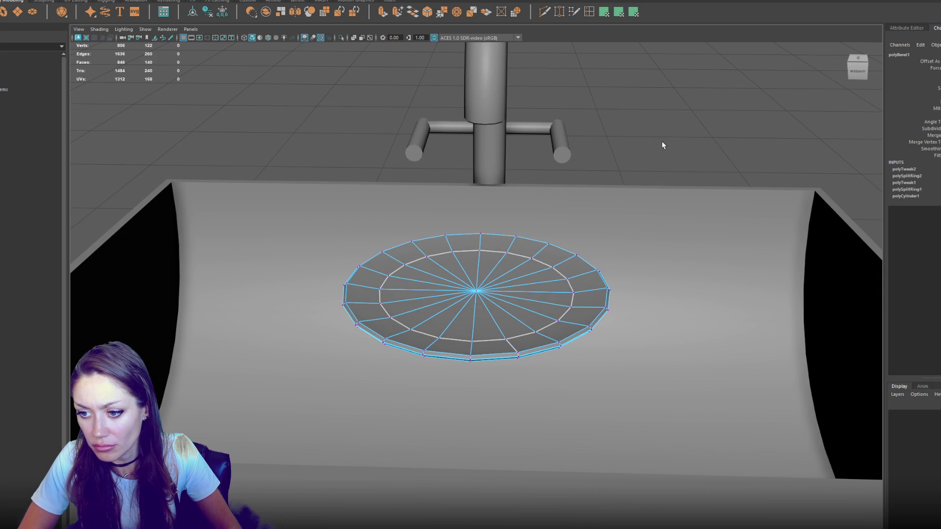
left_click(133, 1)
mouse_move(101, 1)
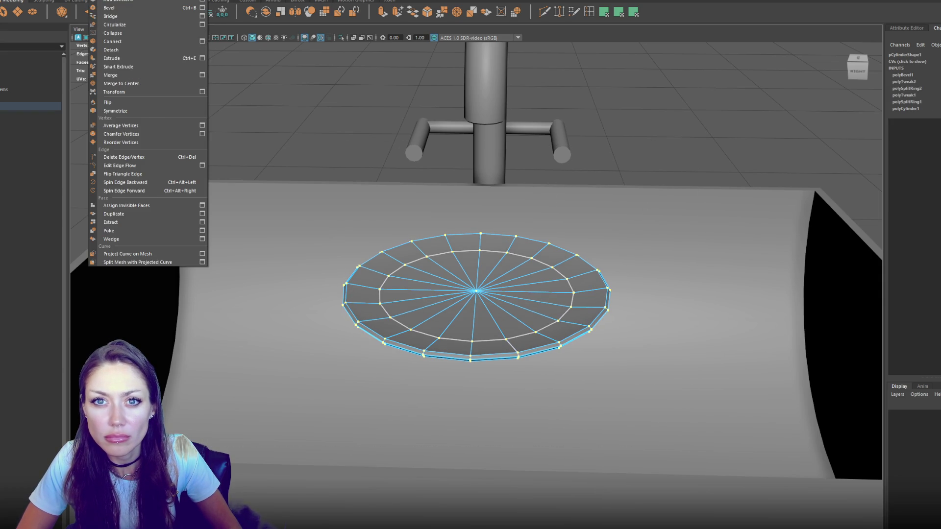
left_click(146, 73)
mouse_move(145, 72)
left_mouse_down()
mouse_move(289, 153)
mouse_move(368, 283)
left_mouse_up()
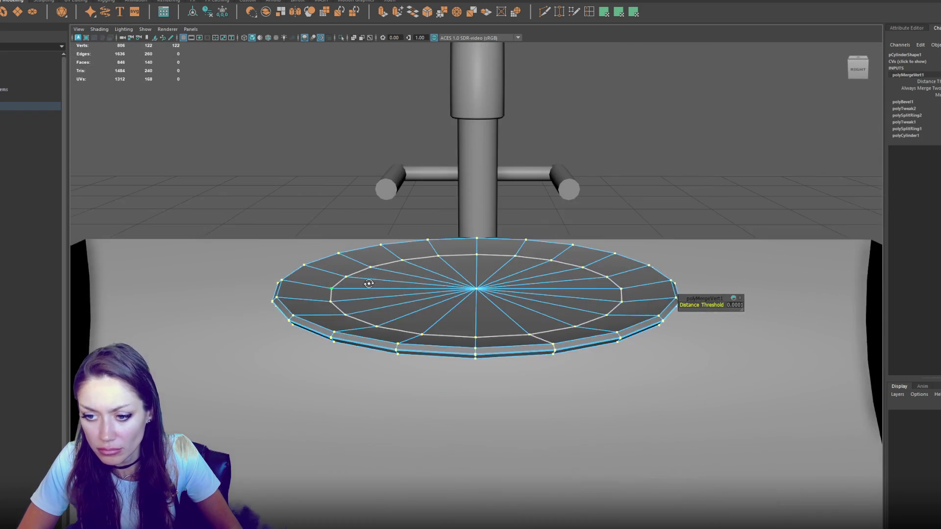
Delete an extra edge loop from the drain disc
right_click(413, 352)
left_click(414, 321)
double_click(420, 347)
key("Delete")
key("F8")
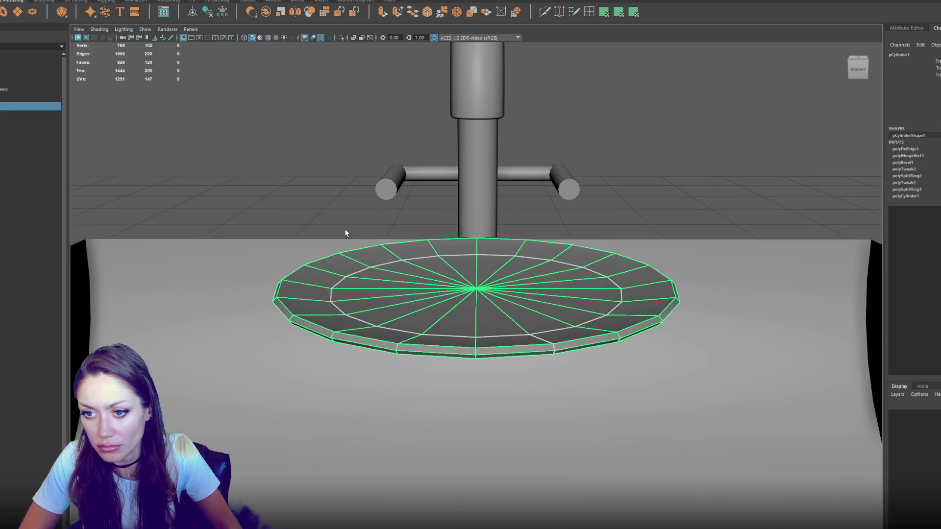
Soften the drain disc's edges
right_click(321, 162, "shift")
left_click(405, 155)
double_click(386, 267)
left_click_drag(386, 267, 474, 312)
right_click(487, 111, "shift")
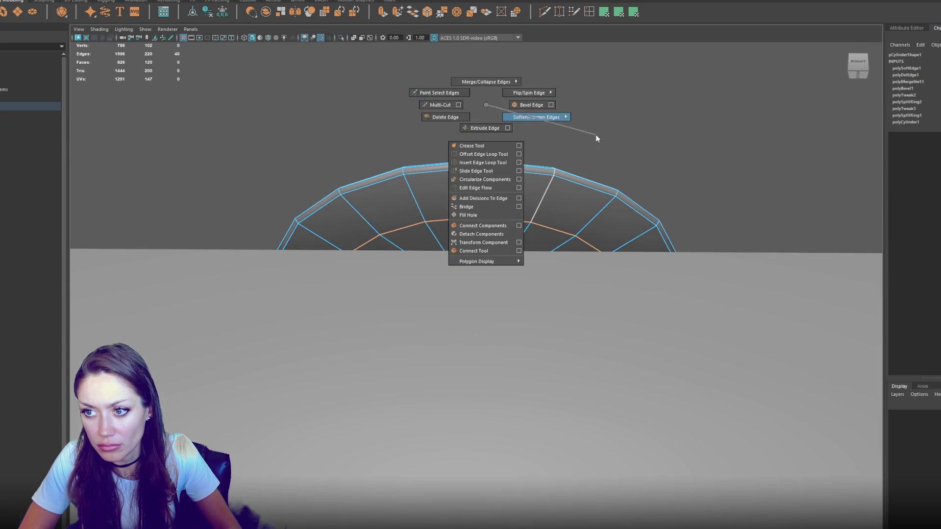
left_click(596, 134)
left_click(697, 110)
Scale down the drain's inner edge ring to recess its centre
left_click_drag(697, 109, 363, 264)
left_click(509, 273)
left_click_drag(508, 273, 539, 263)
key("F10")
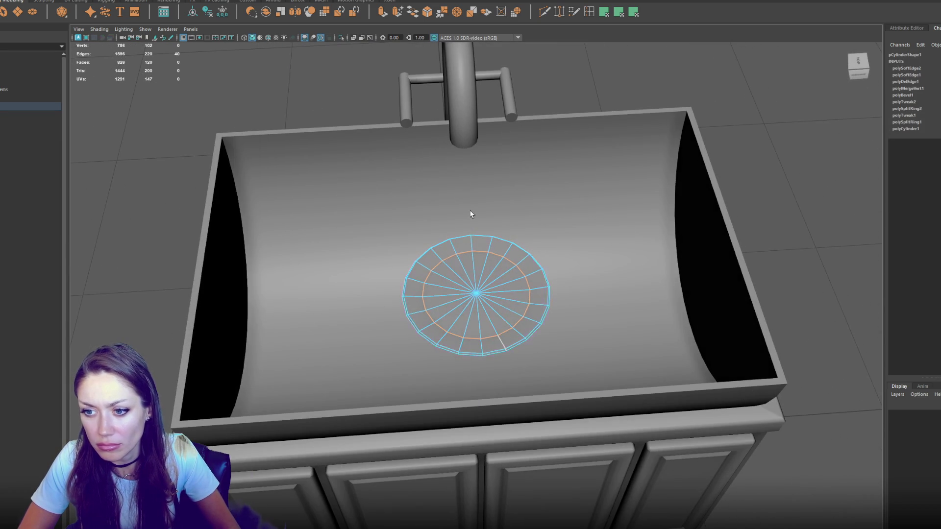
double_click(500, 334)
key("r")
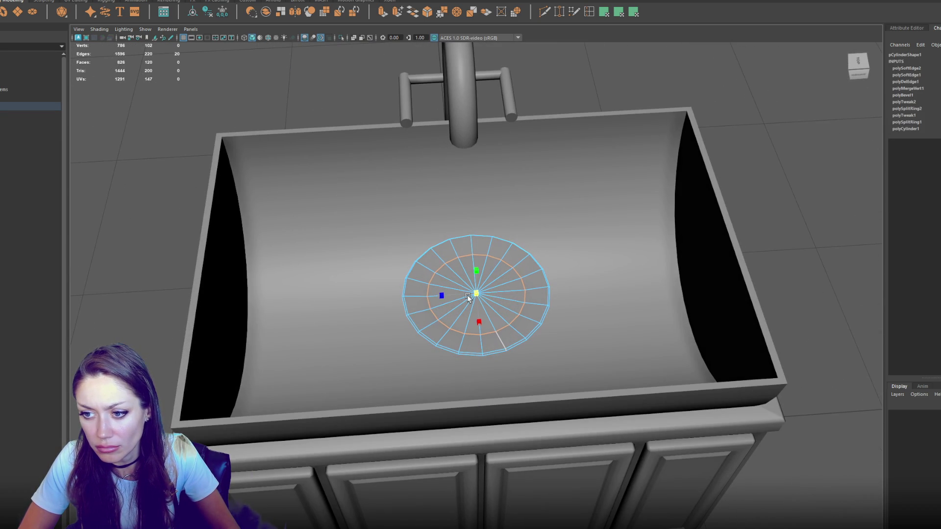
mouse_move(468, 297)
left_mouse_down()
mouse_move(530, 250)
mouse_move(500, 235)
left_mouse_up()
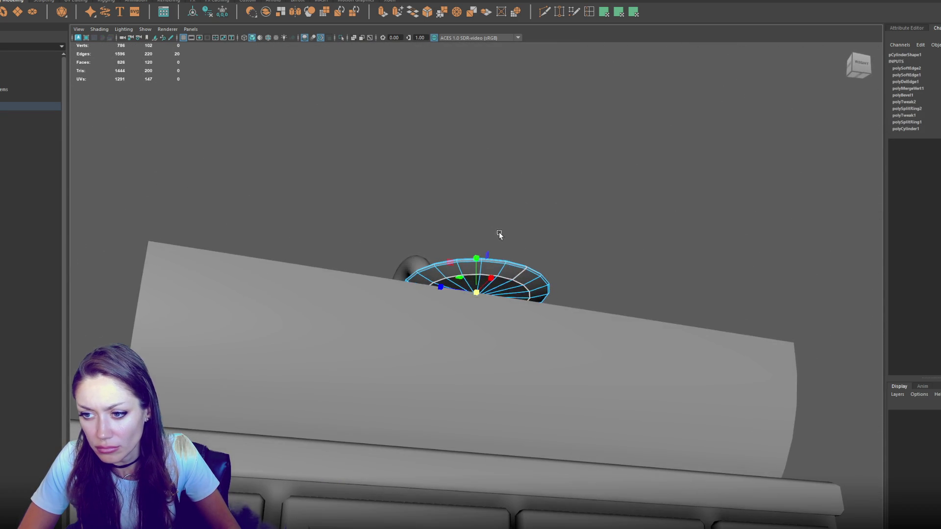
Pull the drain up out of the sink basin, then duplicate the sink cabinet
key("F8")
mouse_move(576, 203)
left_mouse_down()
mouse_move(510, 238)
mouse_move(540, 269)
left_mouse_up()
left_click(540, 269)
scroll(342, 220, "down", 8)
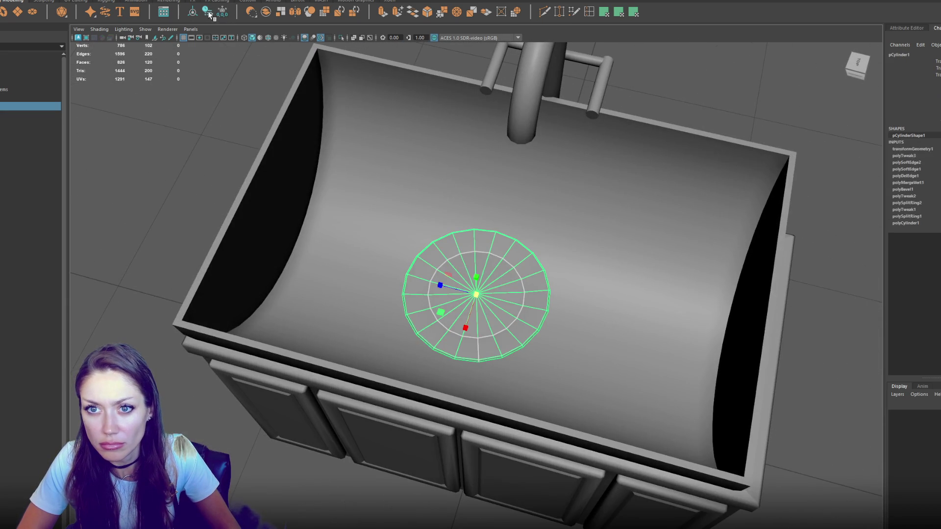
key("w")
mouse_move(343, 221)
left_mouse_down()
mouse_move(445, 295)
mouse_move(253, 365)
mouse_move(444, 179)
left_mouse_up()
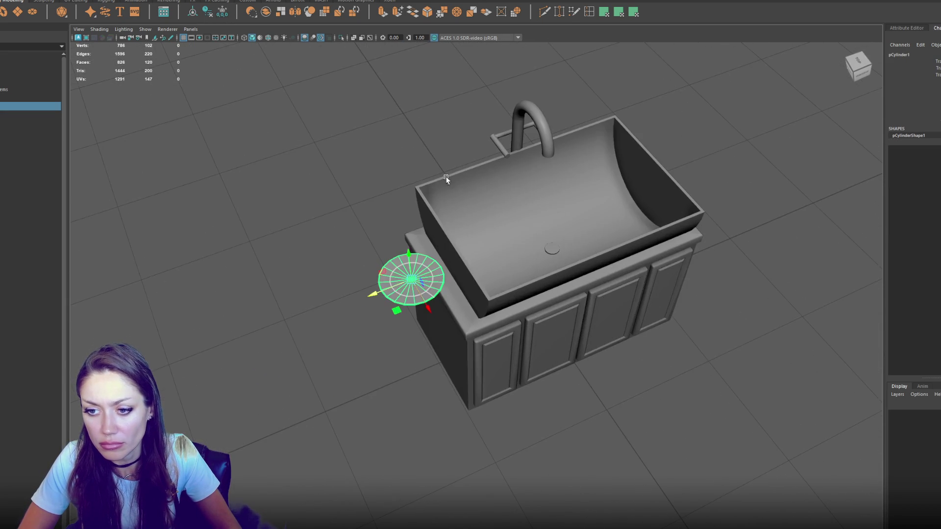
left_click_drag(380, 298, 369, 302)
left_click(467, 352)
key("ctrl+d")
Move the duplicate cabinet to the left and delete its basin, faucet, handles and drain
mouse_move(512, 253)
left_mouse_down()
mouse_move(274, 338)
mouse_move(311, 327)
left_mouse_up()
key("F11")
key("Delete")
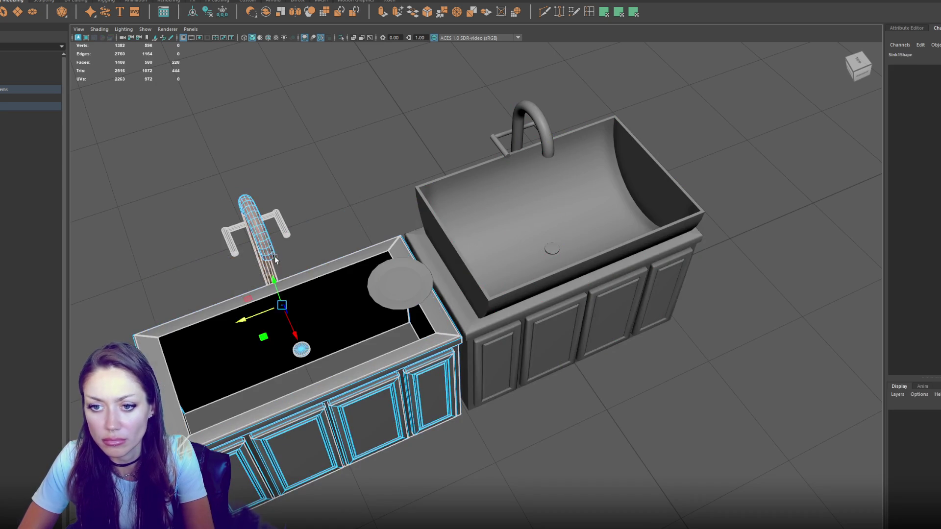
left_click(276, 219)
key("Delete")
left_click(230, 240)
key("Delete")
left_click(302, 349)
key("Delete")
Delete the inner side face of the copy's countertop
right_click(307, 254)
left_click(311, 210)
scroll(402, 333, "up", 3)
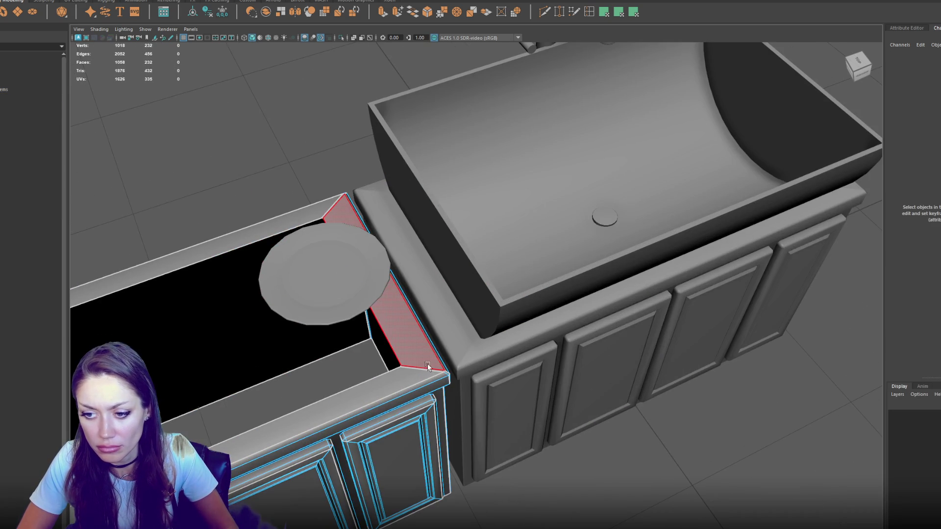
left_click(426, 366)
right_click(424, 366, "shift")
key("Delete")
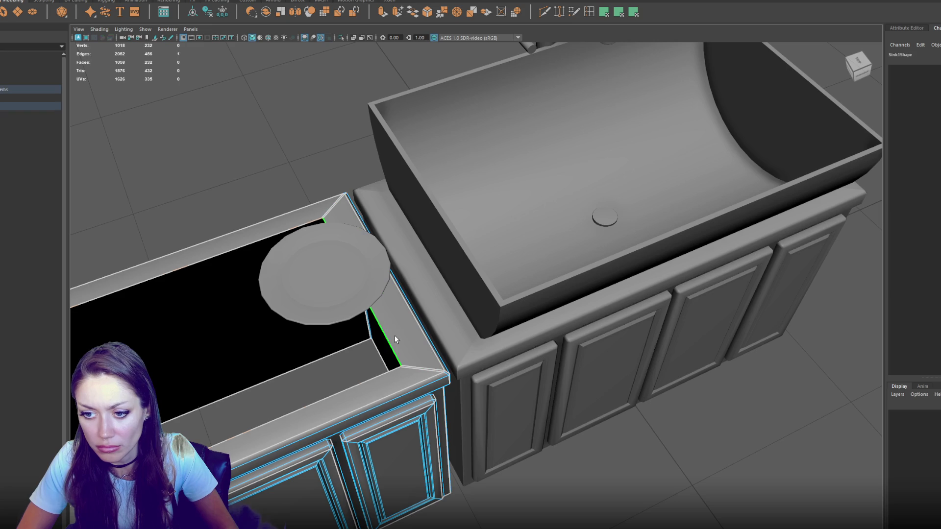
Cap the open hole in the left countertop with Fill Hole
left_click(131, 1)
left_click(137, 102)
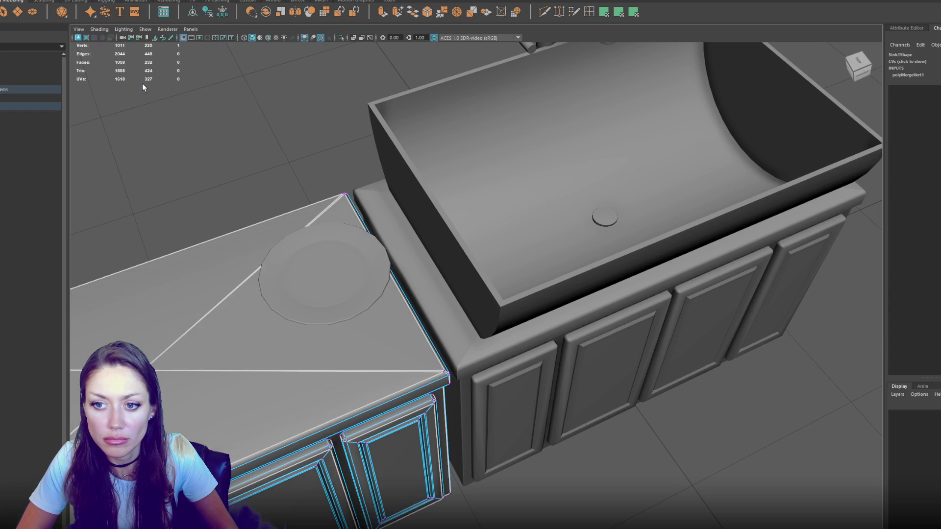
left_click(210, 95)
scroll(216, 95, "down", 5)
left_click_drag(224, 92, 269, 311)
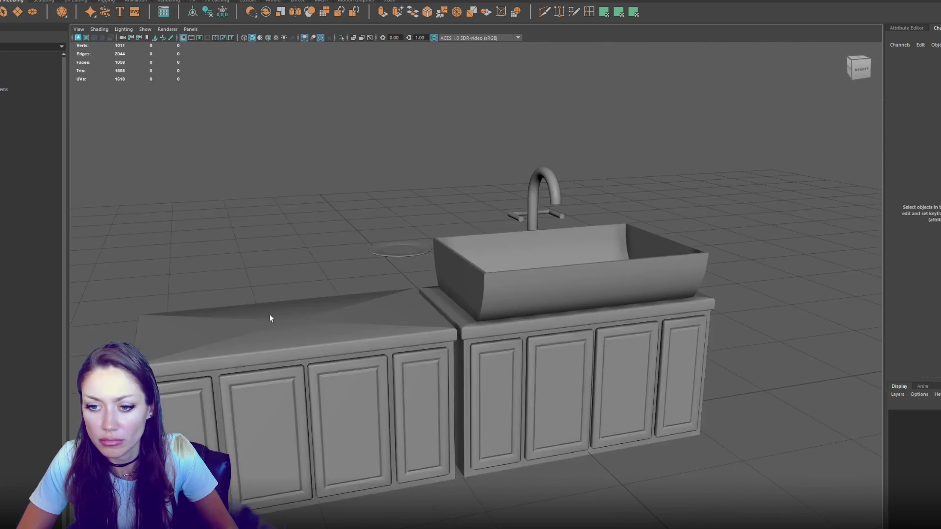
left_click(271, 290)
scroll(226, 267, "up", 4)
mouse_move(226, 267)
left_mouse_down()
mouse_move(389, 235)
mouse_move(331, 283)
left_mouse_up()
scroll(331, 286, "down", 5)
Select the left countertop's top edges and try a shading change, then undo it
right_click(407, 139)
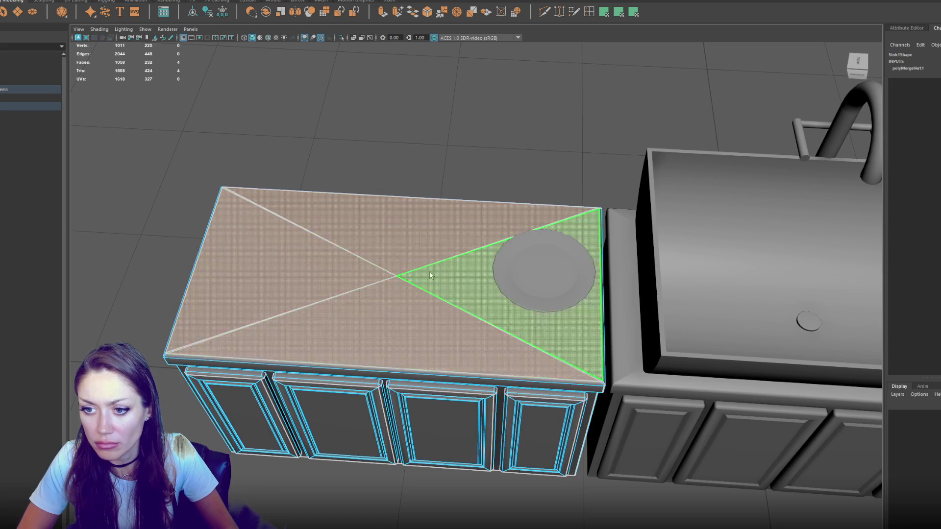
key("w")
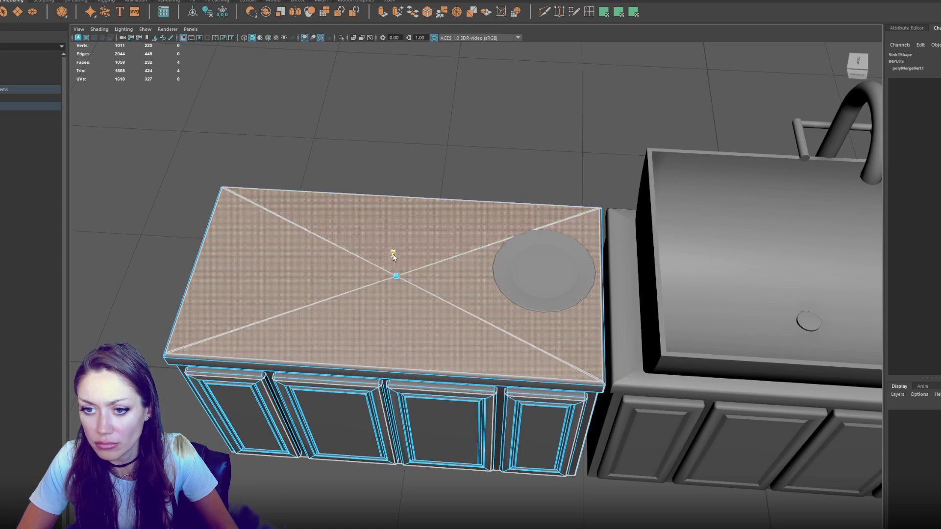
left_click(479, 105)
left_click_drag(479, 105, 419, 294)
left_click(420, 294)
right_click(413, 189)
left_click(410, 163)
left_click(446, 292)
right_click(422, 162)
left_click(470, 177)
key("ctrl+z")
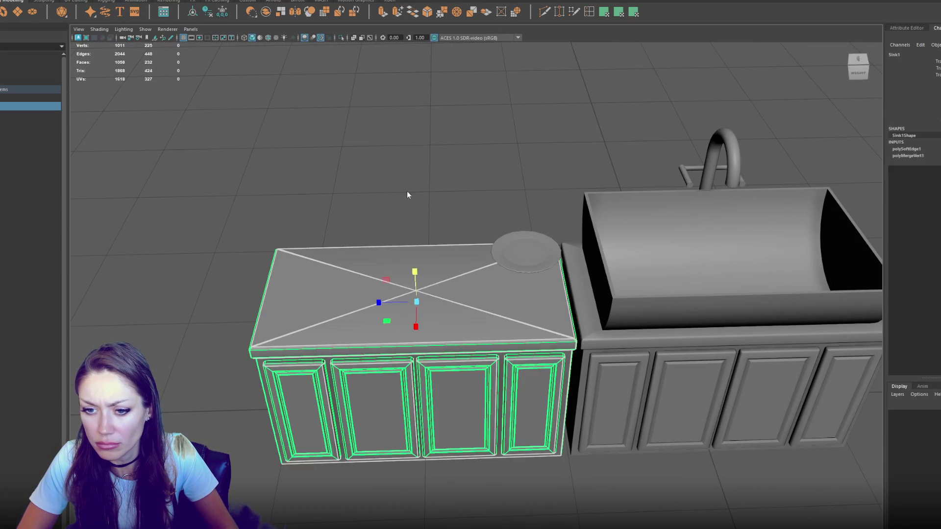
Soften the left countertop's front, right and diagonal top edges
scroll(413, 312, "up", 2)
scroll(414, 336, "down", 2)
left_click_drag(414, 336, 389, 330)
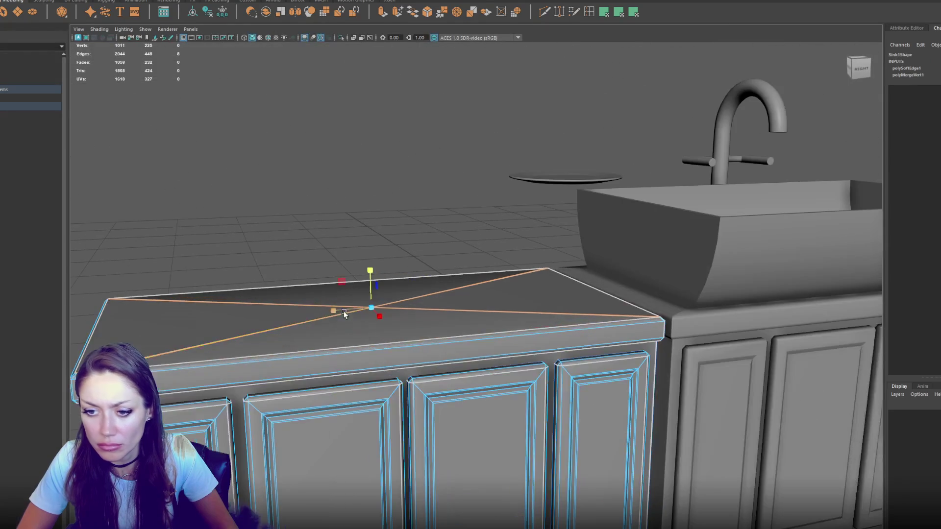
left_click(389, 333)
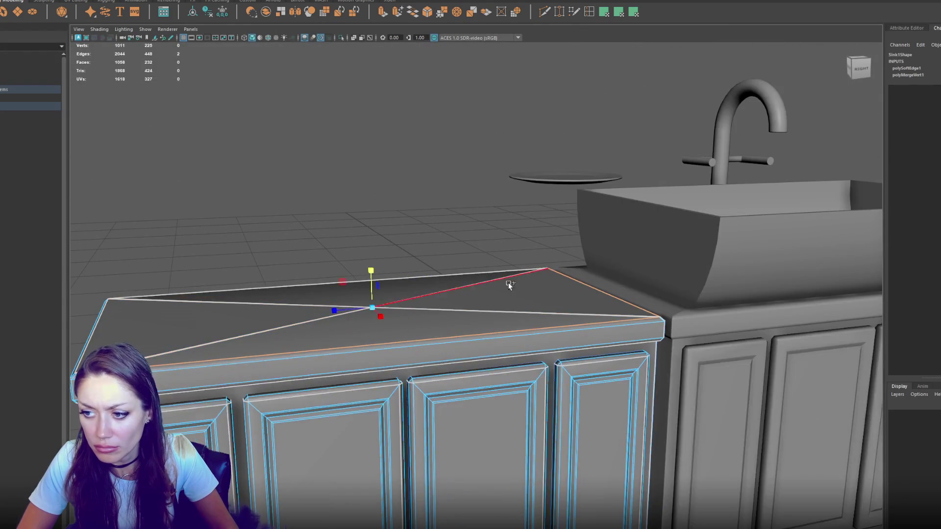
left_click_drag(510, 286, 509, 343)
double_click(489, 372)
scroll(556, 415, "up", 5)
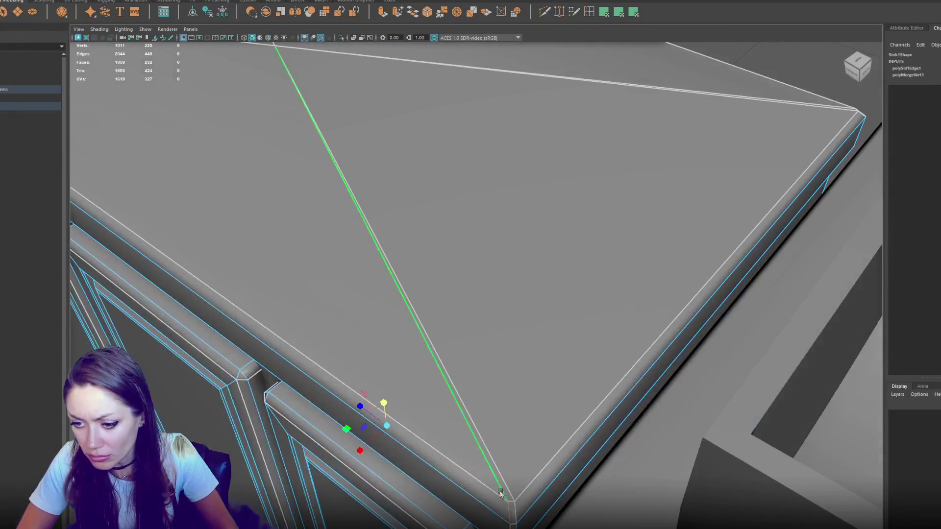
scroll(510, 501, "down", 5)
right_click(630, 89, "shift")
left_click(684, 106)
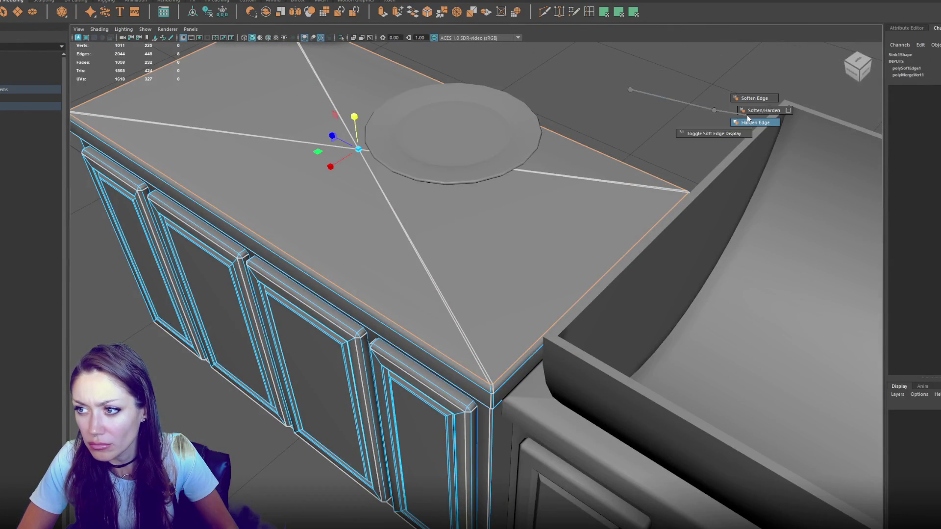
left_click(683, 107)
Select the sink cabinet's counter edge loop and bring up the soften/harden edge options
scroll(406, 138, "down", 5)
mouse_move(406, 138)
left_mouse_down()
mouse_move(262, 305)
mouse_move(363, 280)
mouse_move(322, 273)
mouse_move(332, 281)
left_mouse_up()
left_click(591, 318)
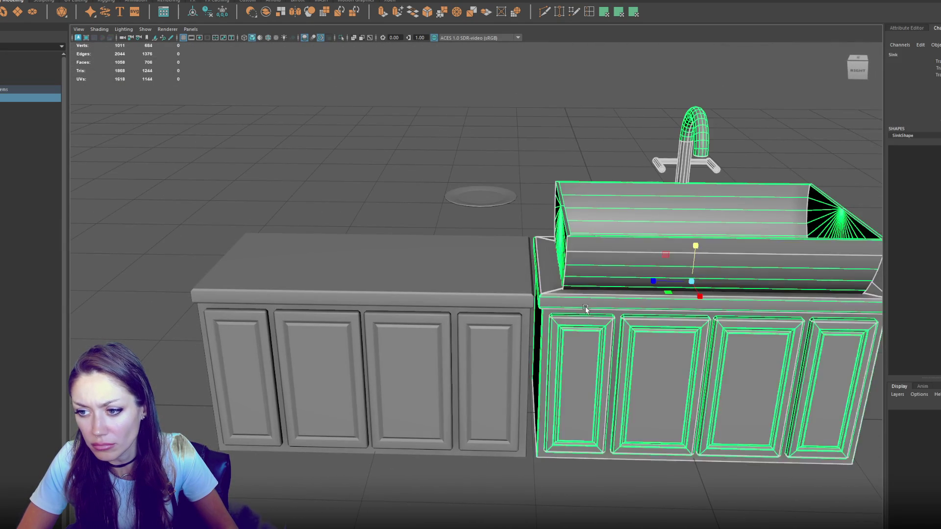
key("F10")
scroll(539, 240, "up", 5)
left_click(789, 282)
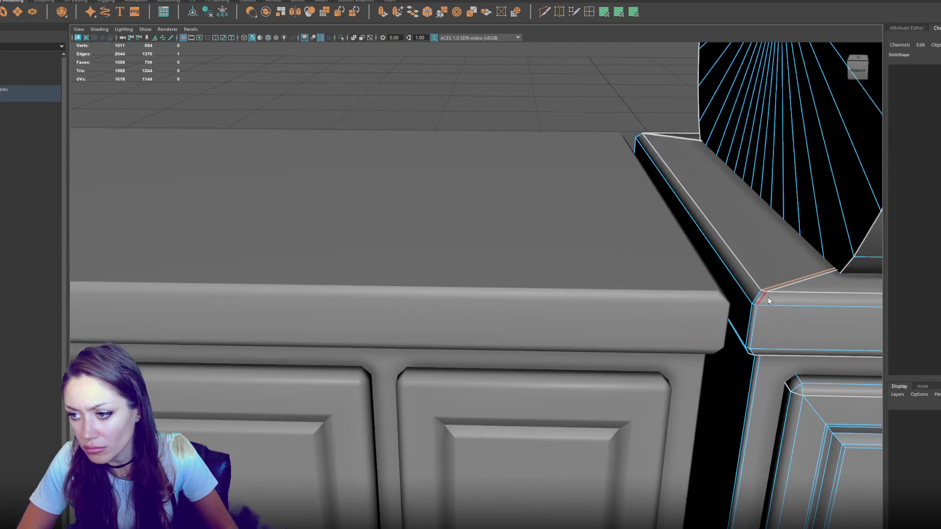
double_click(777, 292)
right_click(464, 112, "shift")
scroll(226, 126, "down", 10)
mouse_move(248, 153)
left_mouse_down()
mouse_move(309, 157)
mouse_move(280, 172)
left_mouse_up()
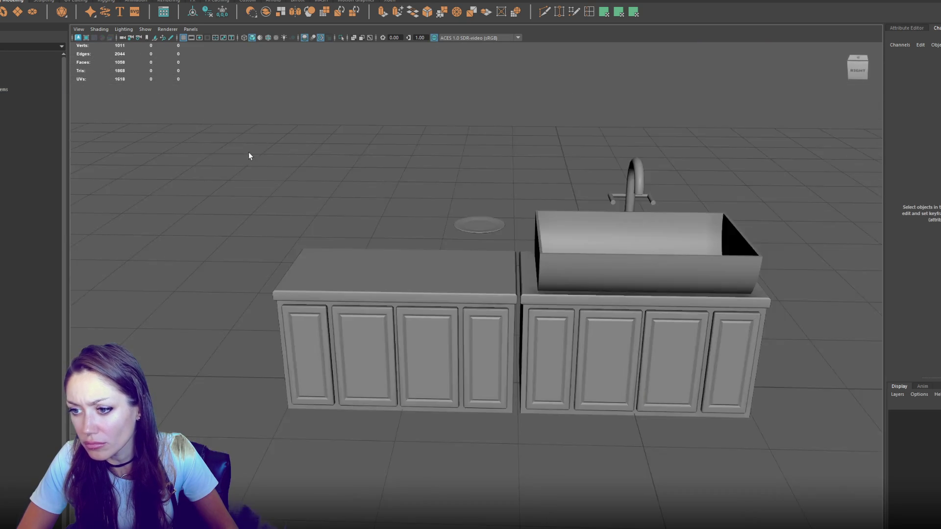
scroll(280, 170, "up", 5)
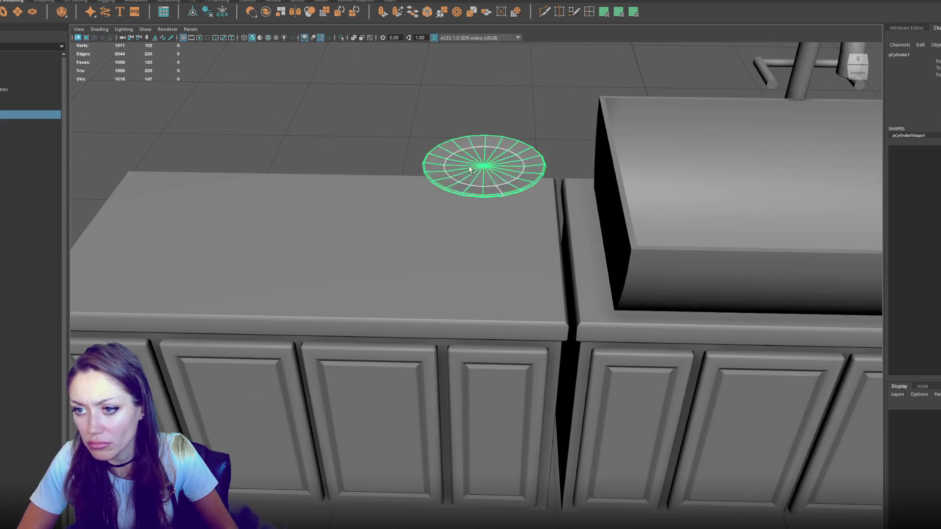
Lower the round plate onto the left countertop and make a first copy resting on it
left_click(471, 167)
scroll(465, 174, "down", 3)
left_click_drag(482, 201, 479, 302)
key("ctrl+d")
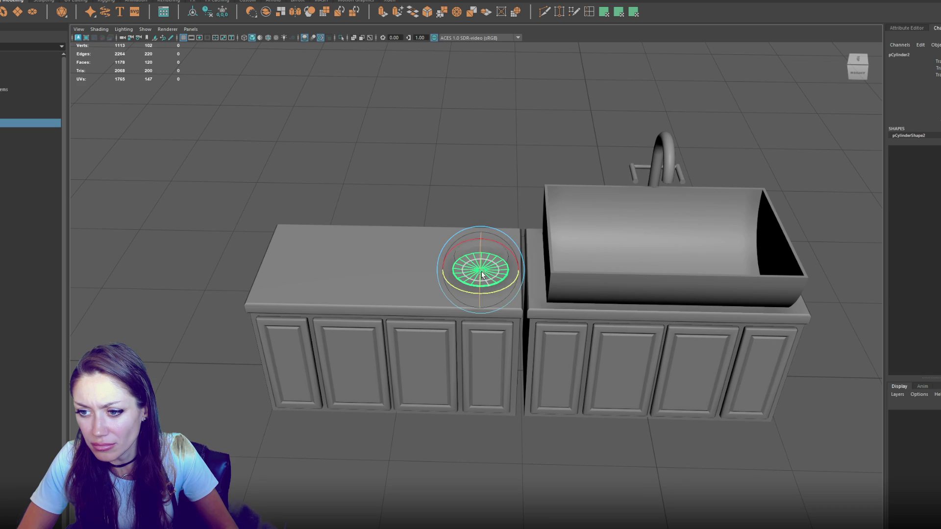
left_click_drag(481, 238, 480, 240)
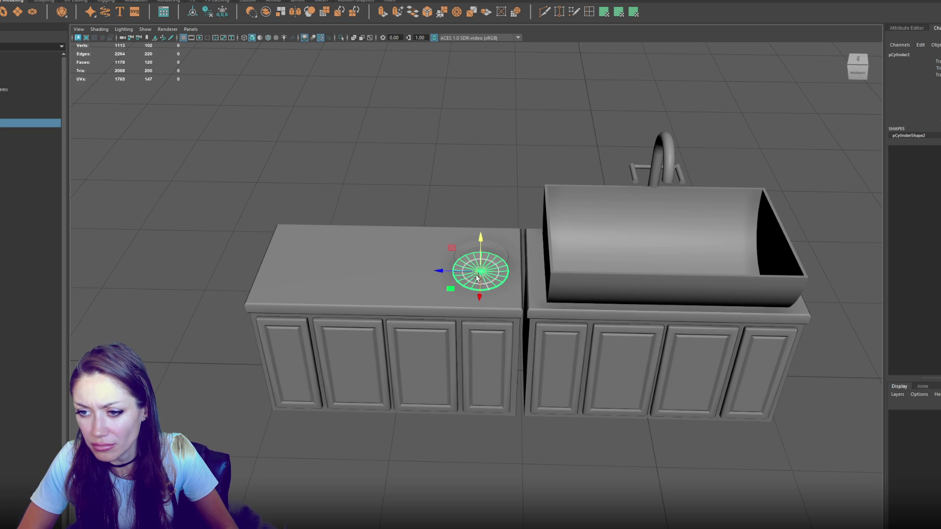
key("e")
key("f")
mouse_move(493, 286)
left_mouse_down()
mouse_move(483, 254)
mouse_move(475, 263)
mouse_move(485, 310)
mouse_move(472, 301)
mouse_move(475, 284)
left_mouse_up()
key("w")
scroll(475, 263, "down", 5)
key("e")
key("w")
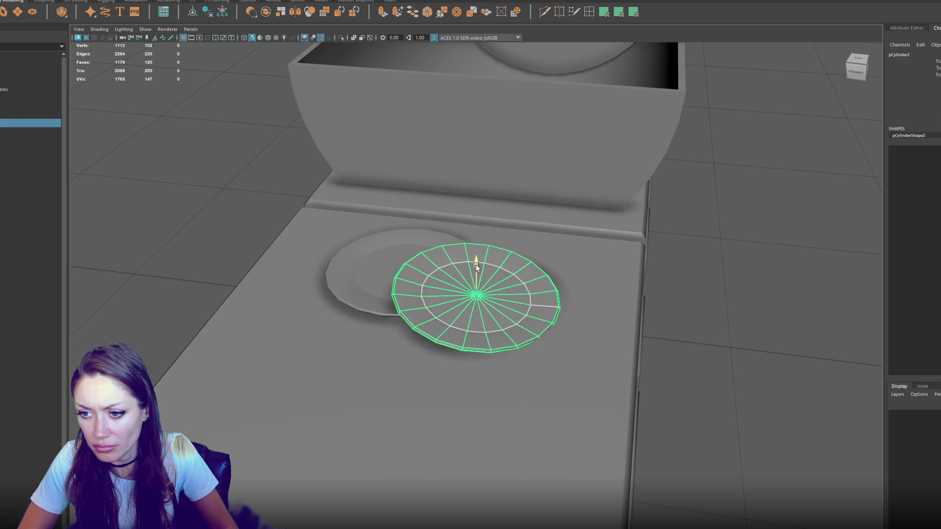
Add two more plate copies, one flat at the counter front and one at the back-left
key("ctrl+d")
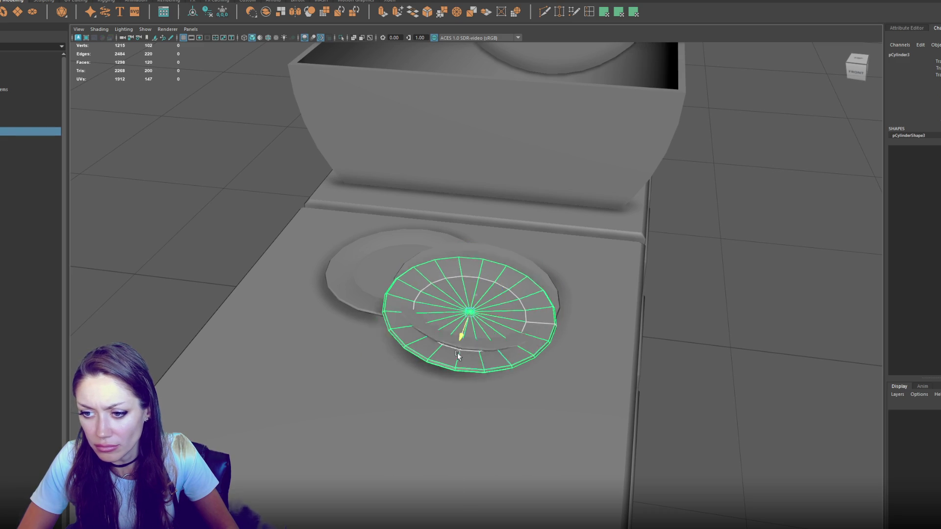
left_click_drag(463, 336, 423, 446)
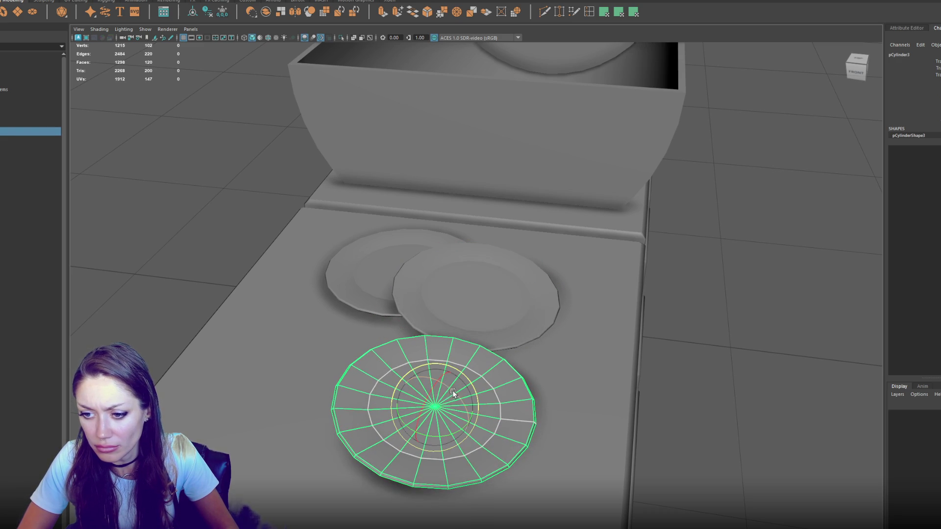
key("e")
left_click_drag(424, 405, 429, 422)
key("w")
mouse_move(446, 360)
left_mouse_down()
mouse_move(445, 341)
mouse_move(447, 360)
left_mouse_up()
key("ctrl+d")
mouse_move(376, 313)
left_mouse_down()
mouse_move(417, 298)
mouse_move(357, 347)
mouse_move(373, 372)
mouse_move(376, 359)
mouse_move(351, 356)
mouse_move(289, 402)
mouse_move(232, 479)
mouse_move(322, 377)
left_mouse_up()
Rearrange the four plates across the left countertop into new positions
left_click(441, 397, "shift")
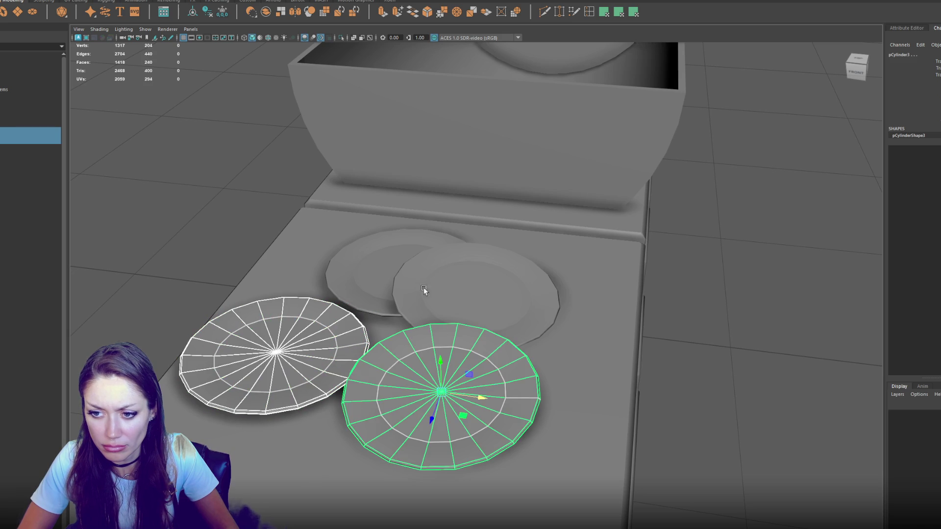
left_click(368, 274, "shift")
left_click(460, 286, "shift")
mouse_move(500, 297)
left_mouse_down()
mouse_move(517, 299)
mouse_move(430, 295)
mouse_move(445, 309)
left_mouse_up()
left_click(254, 339)
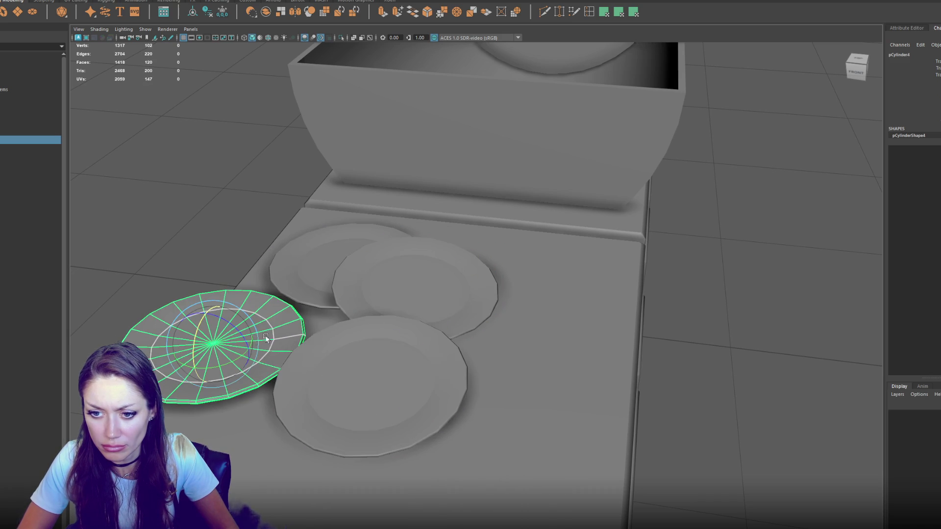
mouse_move(211, 343)
left_mouse_down()
mouse_move(550, 388)
mouse_move(542, 384)
mouse_move(551, 296)
left_mouse_up()
left_click(415, 284)
left_click(311, 269, "shift")
left_click(369, 334, "shift")
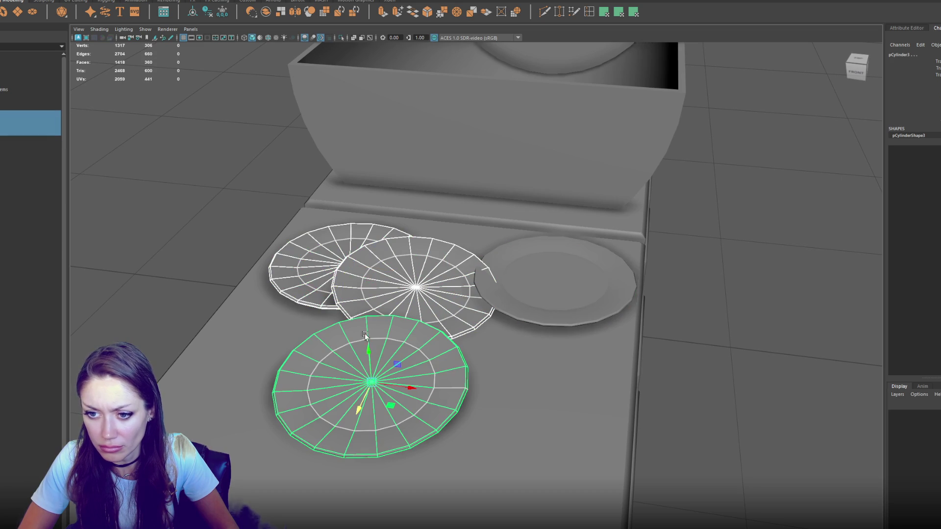
left_click_drag(360, 408, 335, 459)
left_click(537, 281)
left_click_drag(596, 282, 558, 278)
Group three plates, centre the group pivot, and rotate them into an overlapping spread
mouse_move(557, 322)
left_mouse_down()
mouse_move(430, 350)
mouse_move(443, 196)
left_mouse_up()
left_click(449, 172, "shift")
left_click(335, 233, "shift")
key("ctrl+g")
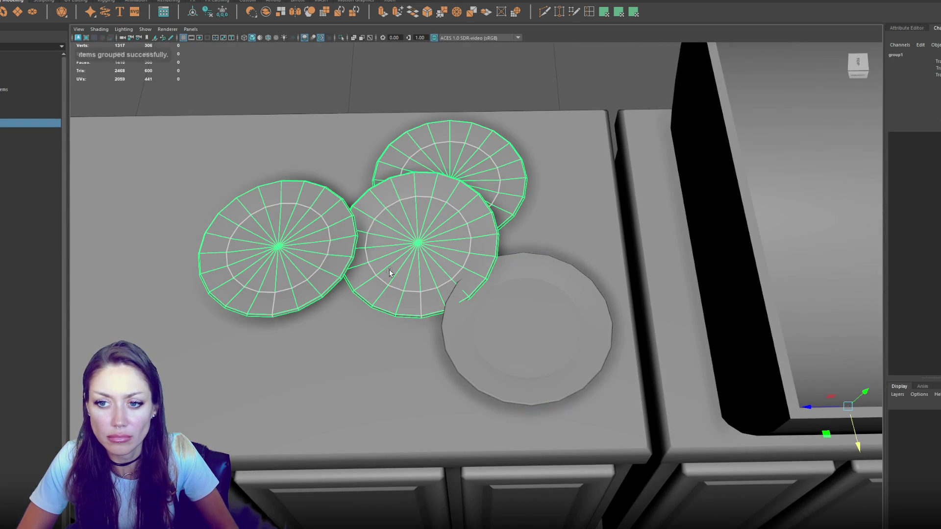
left_click(203, 12)
mouse_move(382, 244)
left_mouse_down()
mouse_move(347, 263)
mouse_move(185, 275)
mouse_move(162, 313)
left_mouse_up()
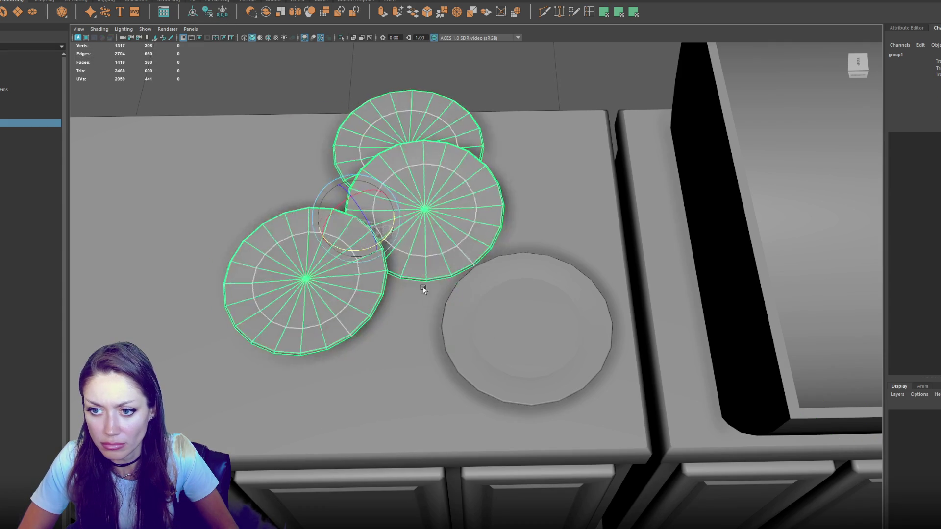
mouse_move(367, 236)
left_mouse_down()
mouse_move(277, 260)
mouse_move(314, 216)
mouse_move(421, 215)
left_mouse_up()
Select the fourth plate and frame it in the view
key("w")
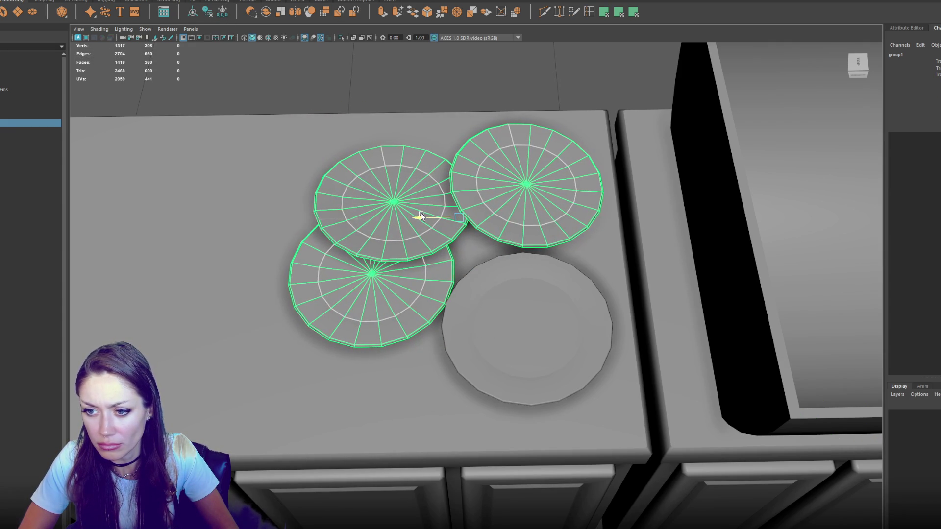
left_click(554, 340)
key("f")
scroll(554, 340, "down", 5)
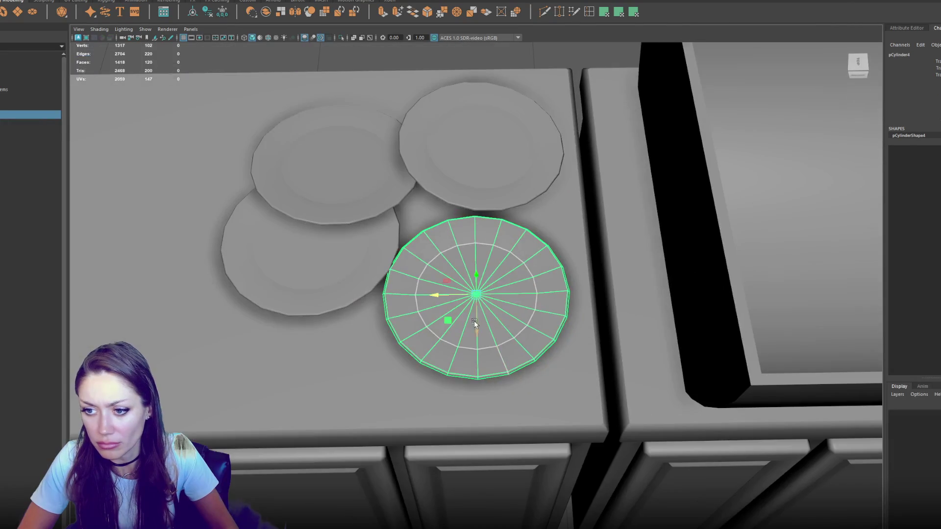
Duplicate the fourth plate and raise the copies upward to start a stack
mouse_move(479, 319)
left_mouse_down()
mouse_move(503, 256)
mouse_move(490, 284)
mouse_move(483, 251)
left_mouse_up()
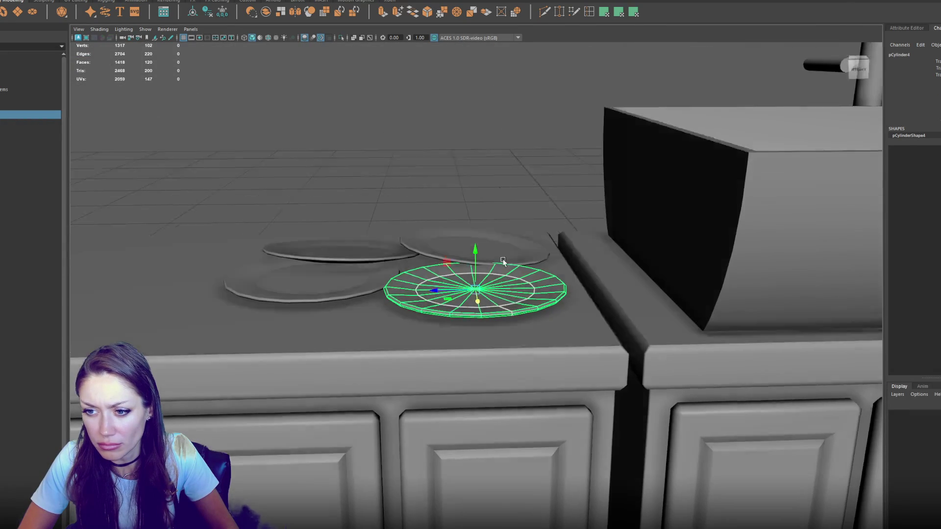
key("w")
key("ctrl+d")
key("ctrl+d")
left_click_drag(480, 249, 481, 239)
key("ctrl+d")
key("ctrl+d")
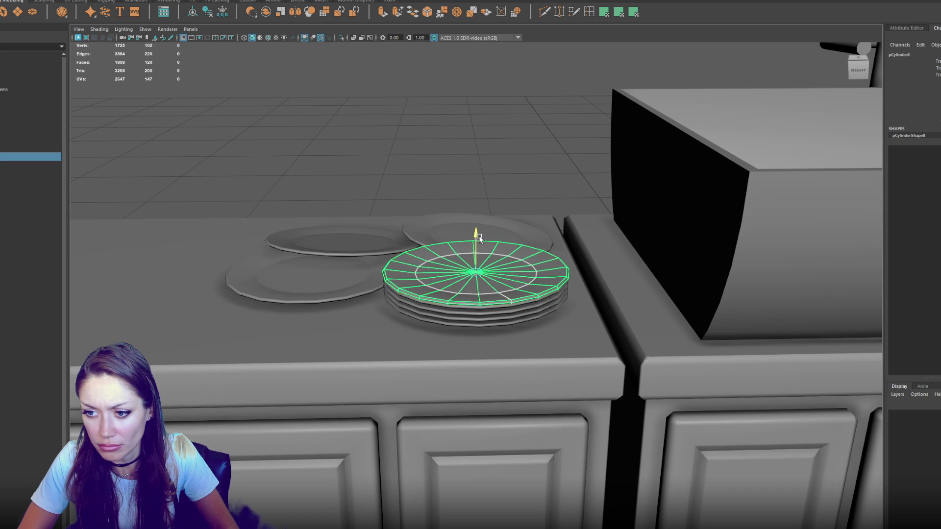
Try tilting the lower and top stack plates, then undo both tilts
left_click(493, 314)
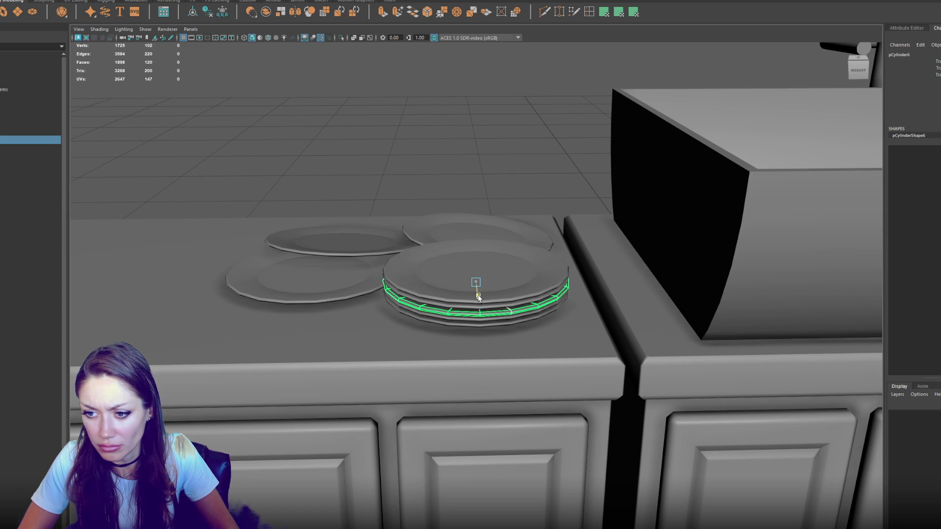
left_click(476, 317)
key("e")
mouse_move(461, 284)
left_mouse_down()
mouse_move(452, 291)
mouse_move(490, 287)
left_mouse_up()
key("ctrl+z")
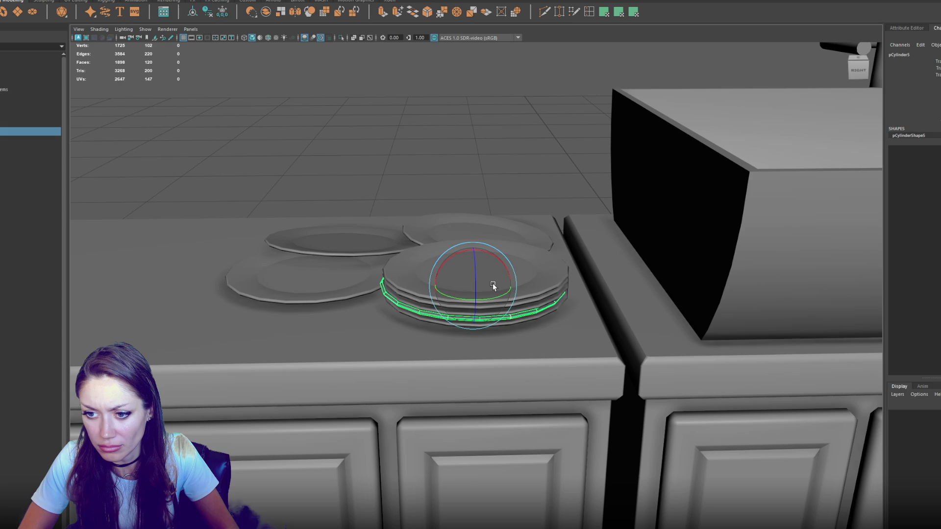
left_click(490, 284)
key("w")
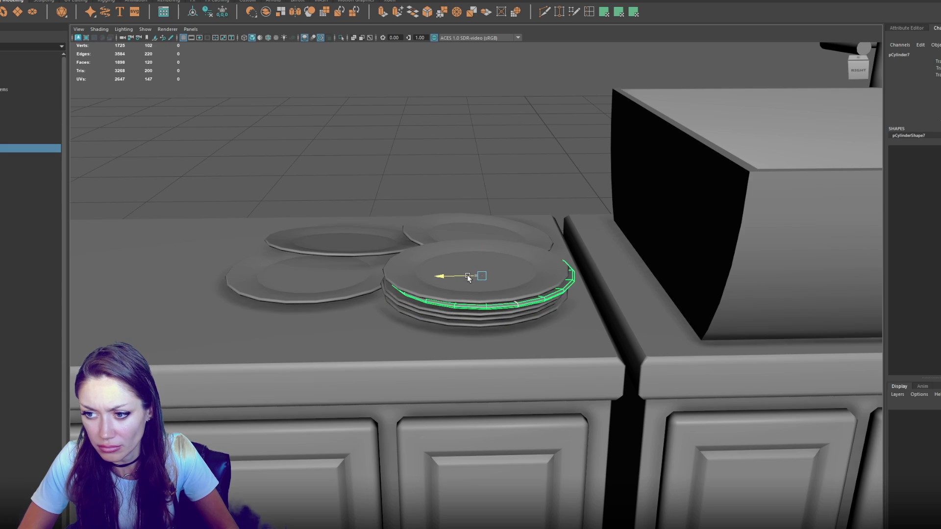
key("e")
left_click_drag(508, 267, 503, 263)
key("ctrl+z")
View the stack from above and lower the second-from-top plate onto it
key("w")
left_click(451, 321)
key("e")
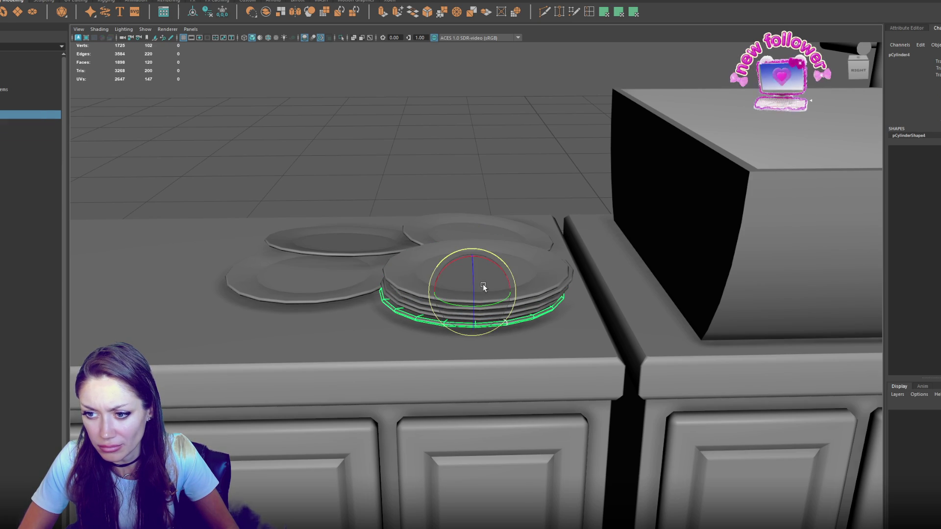
left_click(491, 289)
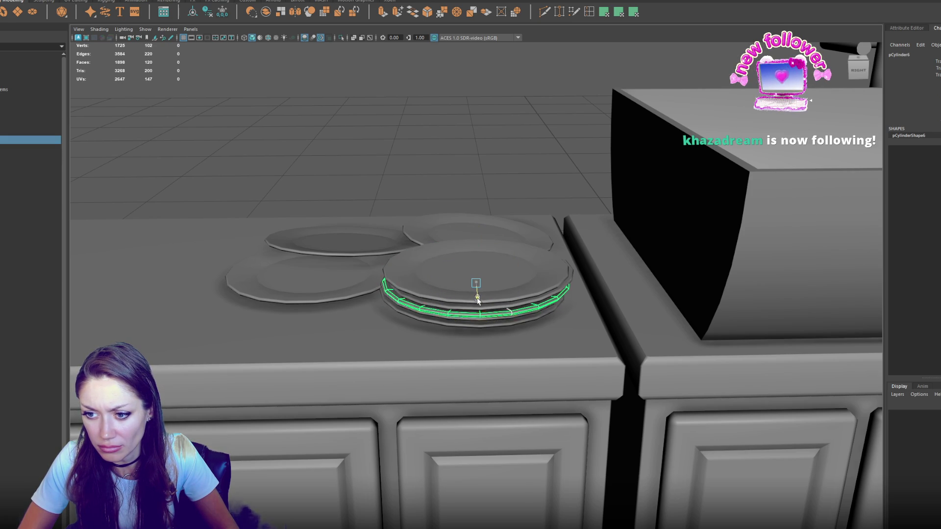
left_click(504, 183)
mouse_move(503, 205)
left_mouse_down()
mouse_move(504, 182)
mouse_move(504, 194)
left_mouse_up()
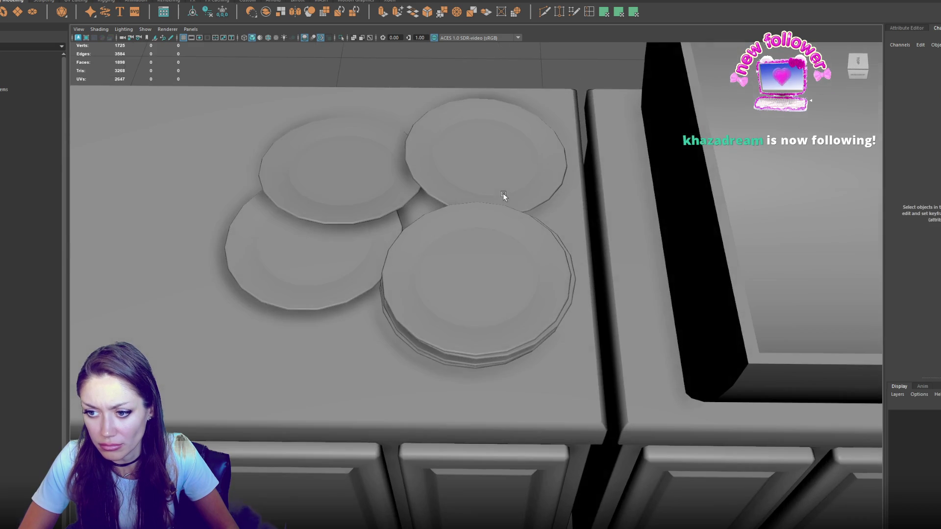
left_click(458, 282)
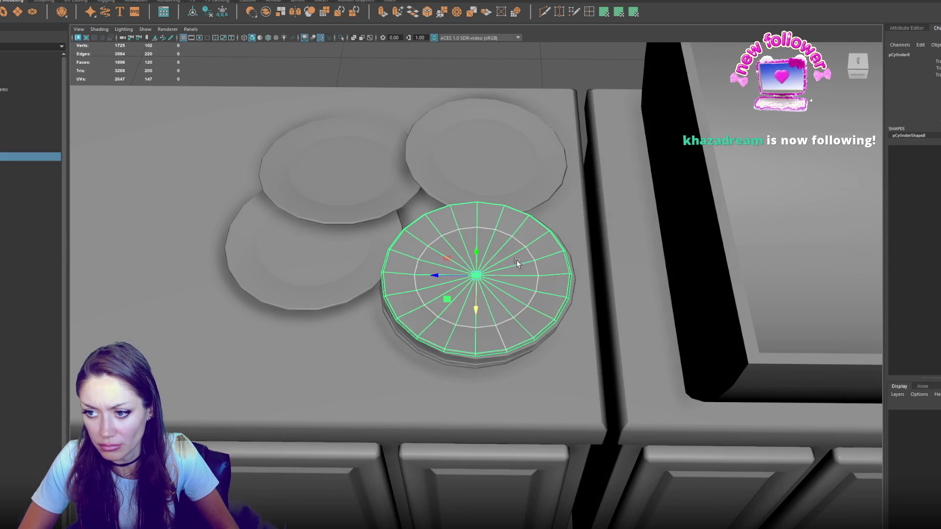
left_click(559, 319)
mouse_move(480, 304)
left_mouse_down()
mouse_move(481, 318)
mouse_move(542, 293)
mouse_move(519, 299)
mouse_move(484, 288)
mouse_move(499, 307)
left_mouse_up()
Lower the next plate down so the stack sits neatly centred
left_click(490, 294)
left_click(495, 301)
mouse_move(499, 307)
left_mouse_down()
mouse_move(471, 314)
mouse_move(536, 199)
mouse_move(500, 284)
mouse_move(460, 294)
left_mouse_up()
left_click(511, 306)
left_click(343, 147)
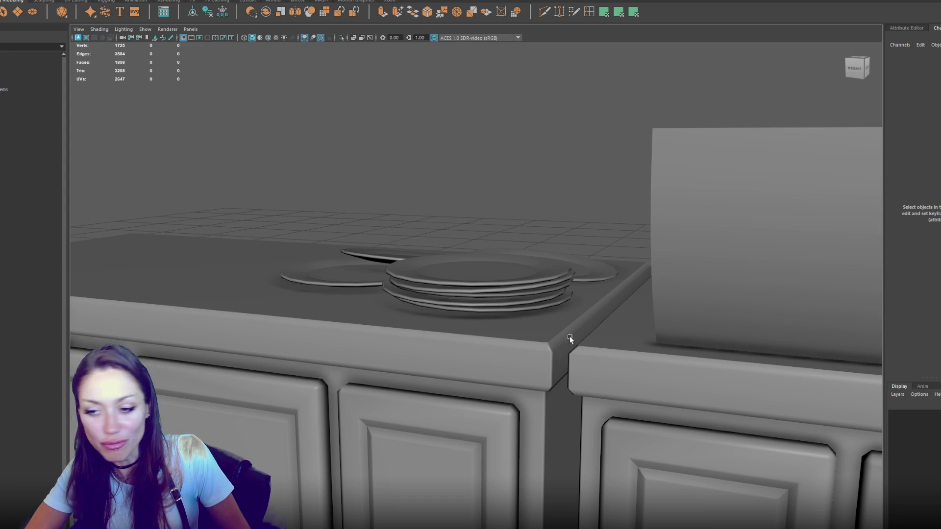
left_click(578, 325)
key("f")
Select all plates on the left counter and gather them into one Plates object
mouse_move(625, 343)
left_mouse_down()
mouse_move(662, 347)
mouse_move(671, 371)
mouse_move(555, 239)
mouse_move(529, 252)
mouse_move(580, 254)
mouse_move(431, 326)
mouse_move(408, 286)
mouse_move(387, 292)
left_mouse_up()
scroll(672, 372, "down", 5)
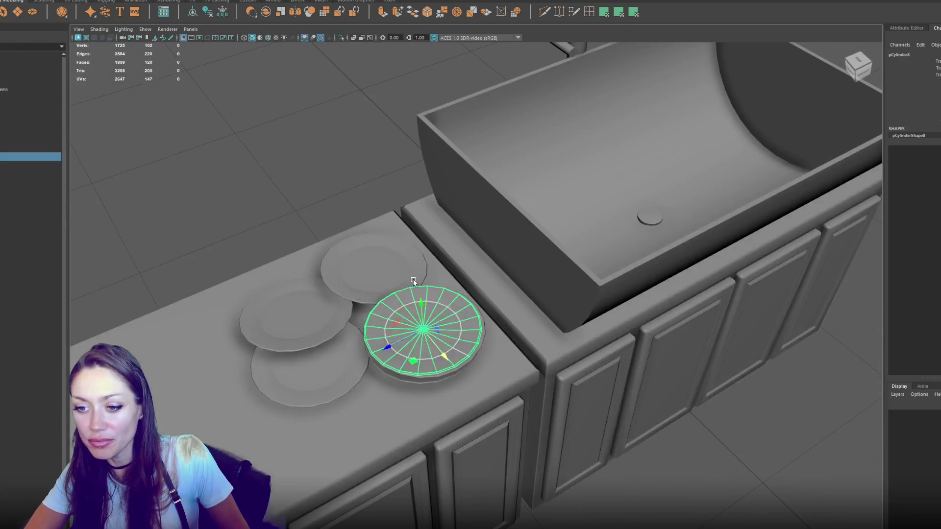
left_click(431, 325)
left_click(387, 293)
left_click_drag(254, 188, 470, 338)
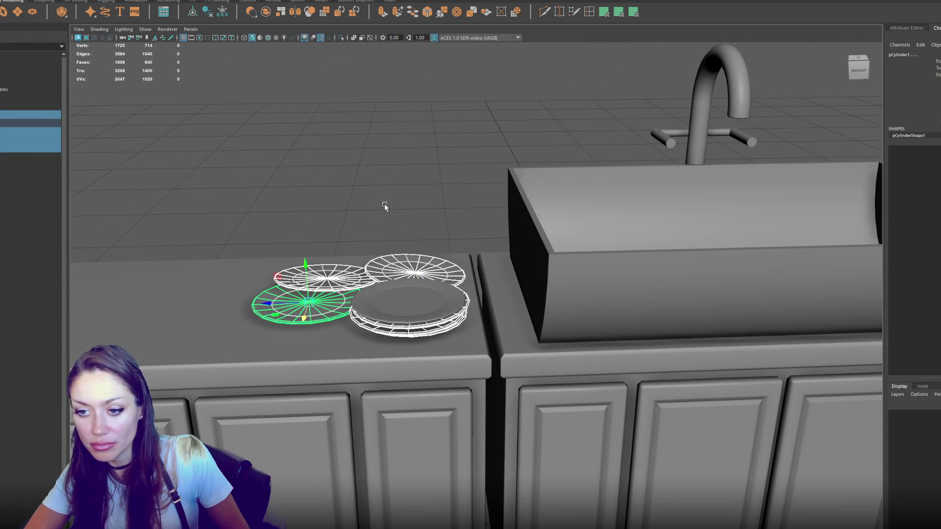
left_click(88, 30)
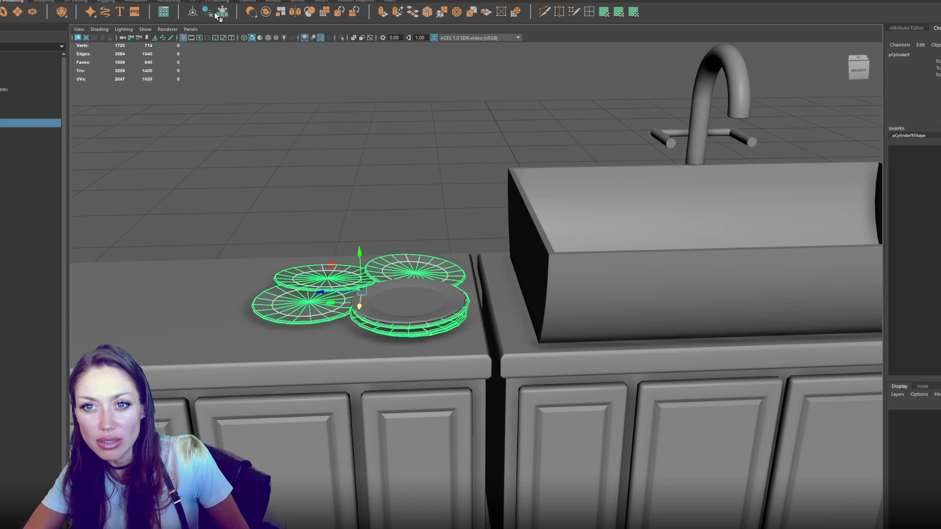
double_click(27, 123)
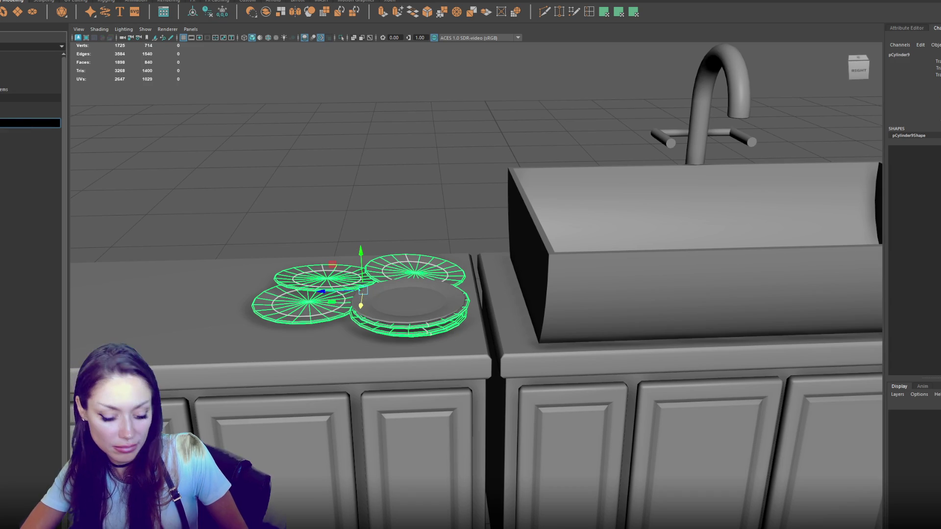
key("ctrl+z")
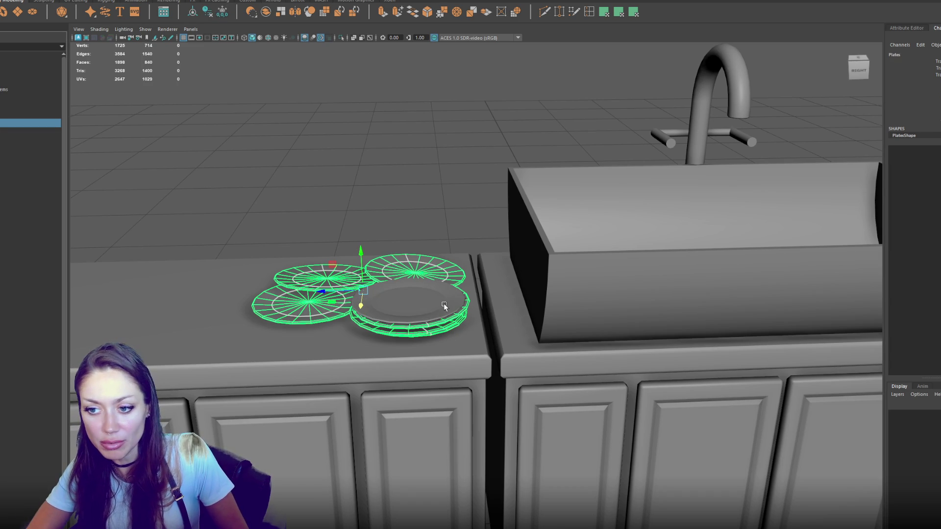
Rename the top plate of the front stack to 'Plate' in the Outliner
left_click(443, 304)
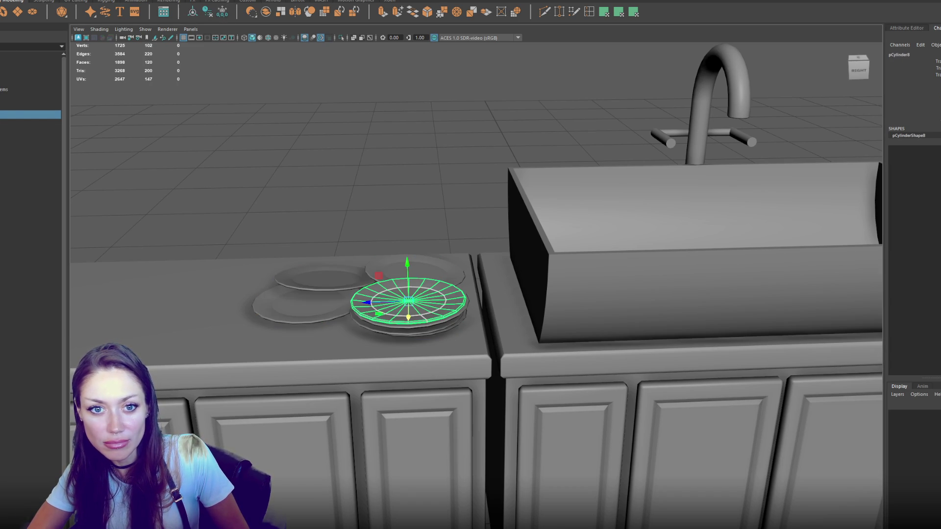
double_click(29, 114)
type("Plate")
key("Return")
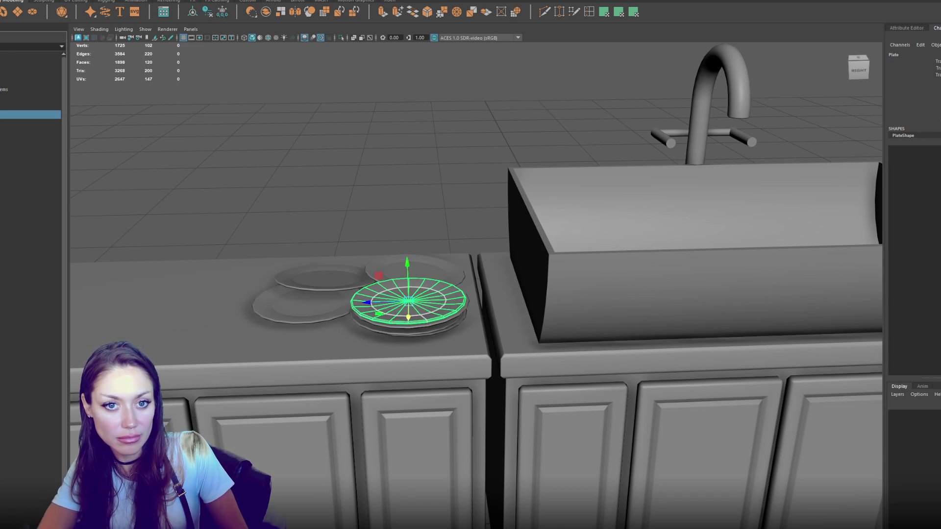
Check the Plate and plate stack selections, then reselect the left counter cabinet
left_click(10, 116)
double_click(3, 105)
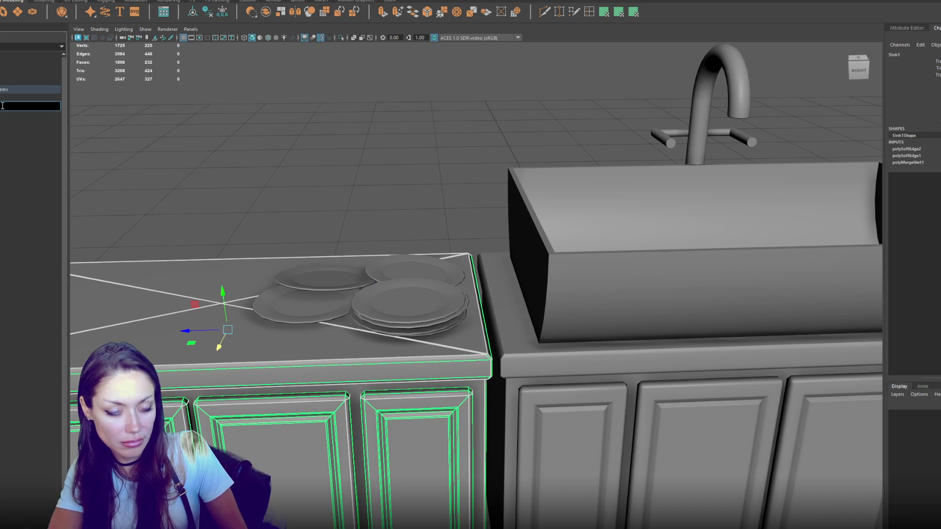
key("Escape")
left_click(10, 114)
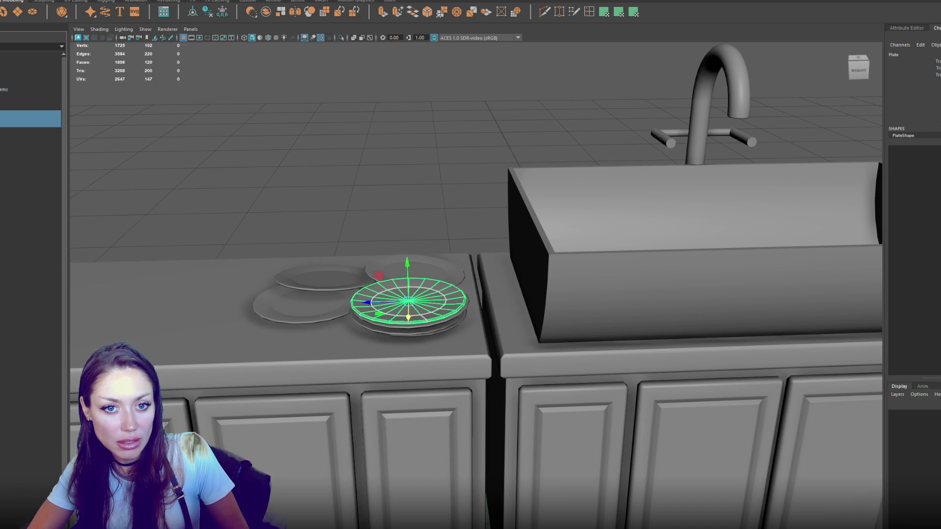
left_click(260, 193)
left_click(402, 313)
scroll(453, 220, "down", 5)
left_click(258, 319)
left_click_drag(630, 284, 725, 320)
left_click(269, 284)
Copy the counter cabinet to the right of the sink and copy the plates group onto it
key("ctrl+d")
left_click_drag(269, 284, 697, 302)
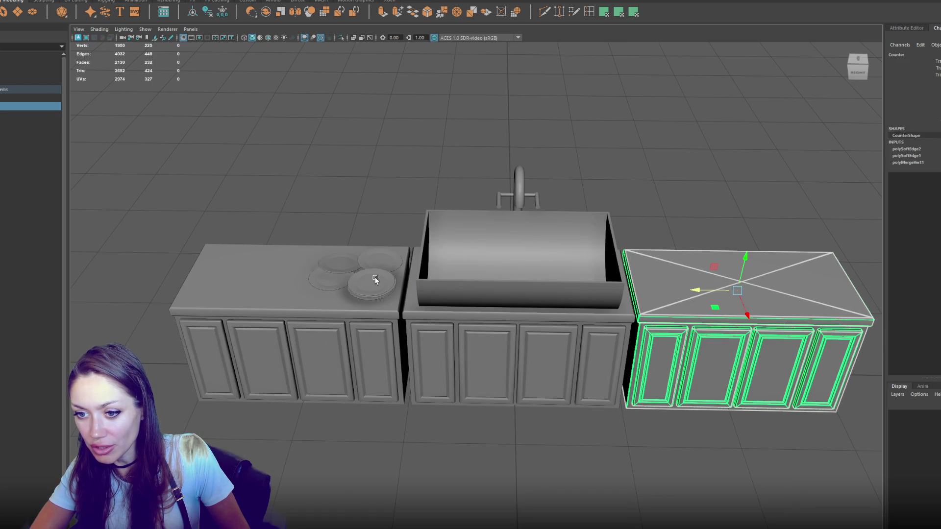
left_click(376, 278)
key("Up")
key("ctrl+d")
left_click_drag(343, 289, 648, 288)
Delete three of the copied plates, leaving one on the right counter
right_click(645, 189)
left_click(658, 297)
mouse_move(632, 248)
left_mouse_down()
mouse_move(728, 271)
mouse_move(676, 273)
mouse_move(595, 254)
left_mouse_up()
key("Delete")
left_click(762, 182)
left_click(709, 289)
Duplicate the remaining plate twice, spreading three plates across the right countertop
key("e")
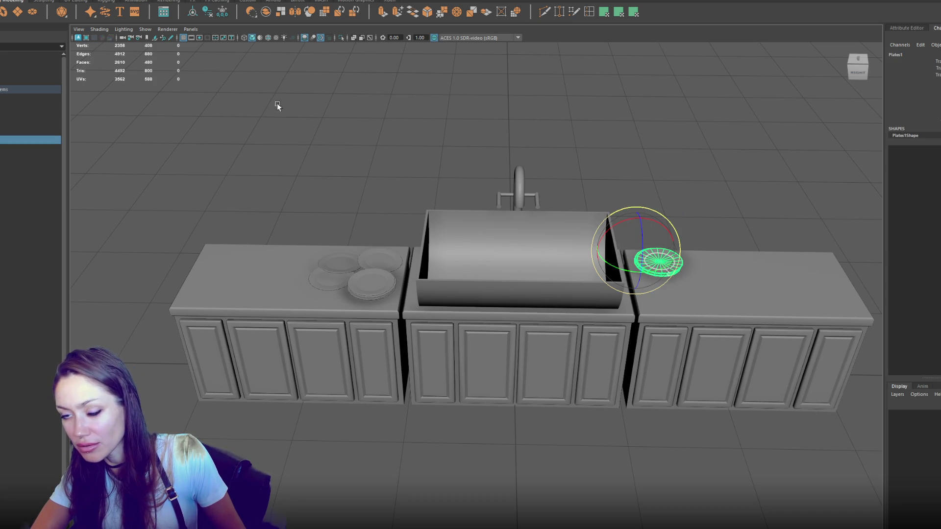
key("w")
key("ctrl+d")
mouse_move(632, 265)
left_mouse_down()
mouse_move(684, 265)
mouse_move(720, 296)
left_mouse_up()
key("ctrl+d")
mouse_move(675, 272)
left_mouse_down()
mouse_move(650, 289)
mouse_move(671, 304)
mouse_move(671, 322)
mouse_move(780, 313)
left_mouse_up()
Duplicate the back-left plate stack, raise the copy slightly and tilt it
key("e")
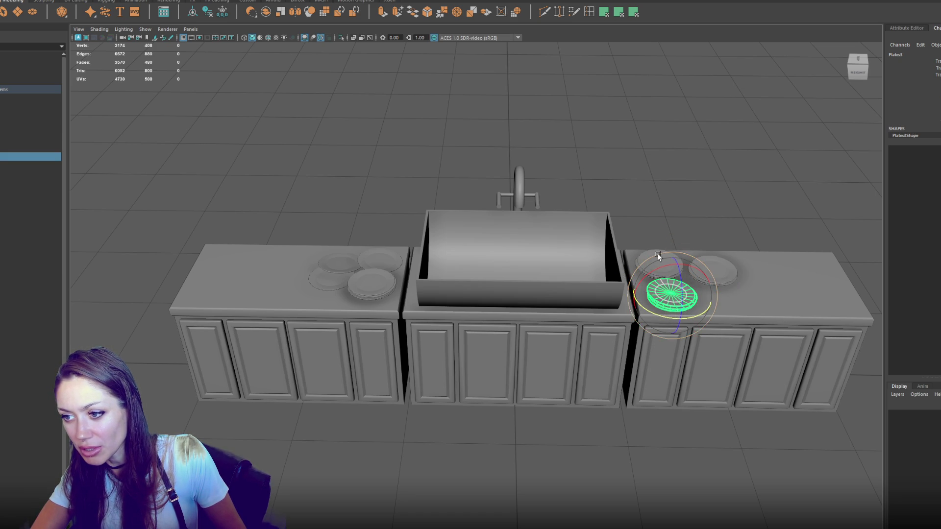
left_click(656, 267)
key("w")
key("ctrl+d")
left_click_drag(663, 232, 664, 227)
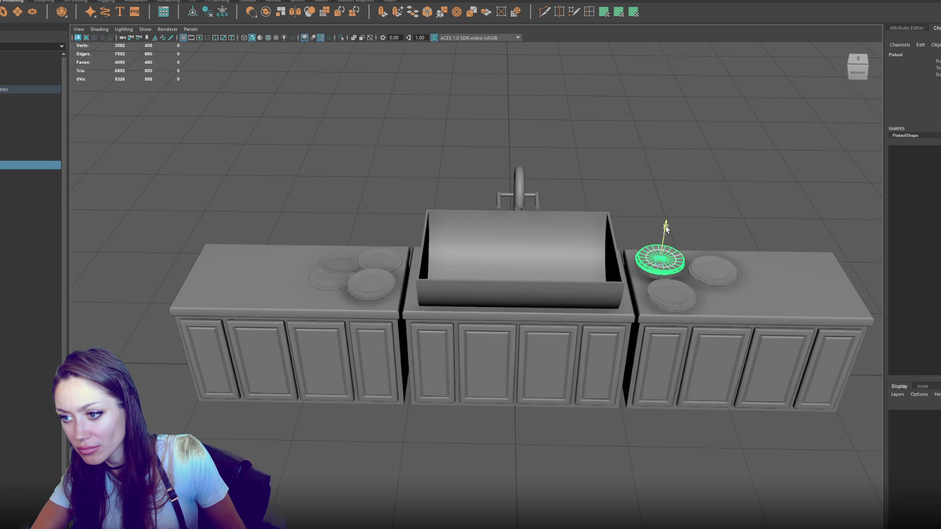
key("f")
left_click_drag(689, 267, 627, 241)
key("e")
mouse_move(482, 301)
left_mouse_down()
mouse_move(426, 307)
mouse_move(463, 307)
left_mouse_up()
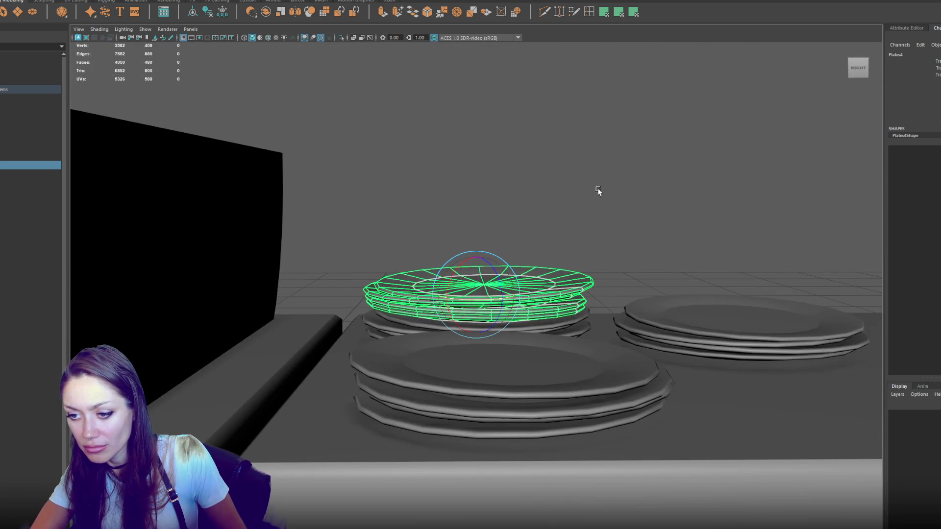
left_click(598, 193)
Rearrange the plate stacks near the sink, nudging one stack slightly right
scroll(593, 205, "down", 5)
mouse_move(588, 216)
left_mouse_down()
mouse_move(556, 248)
mouse_move(625, 262)
left_mouse_up()
left_click(626, 262)
left_click(649, 316)
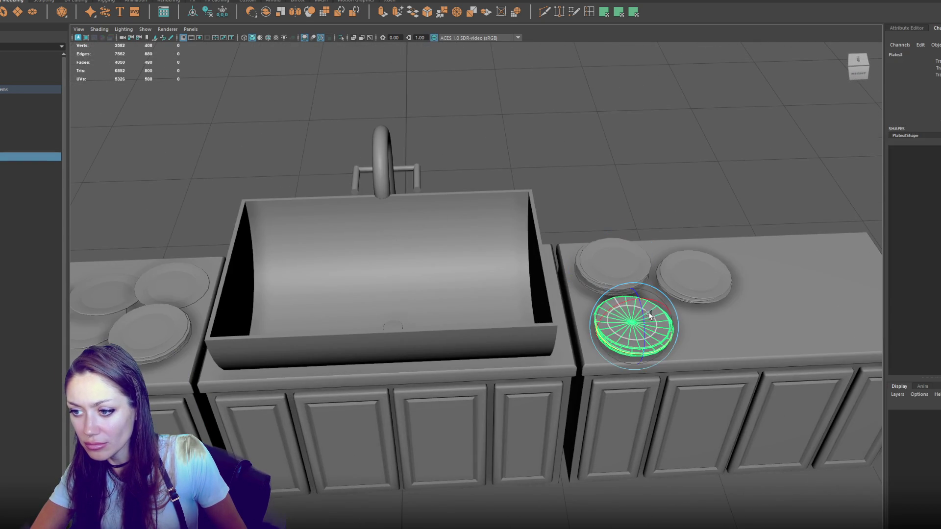
left_click(632, 263, "shift")
key("w")
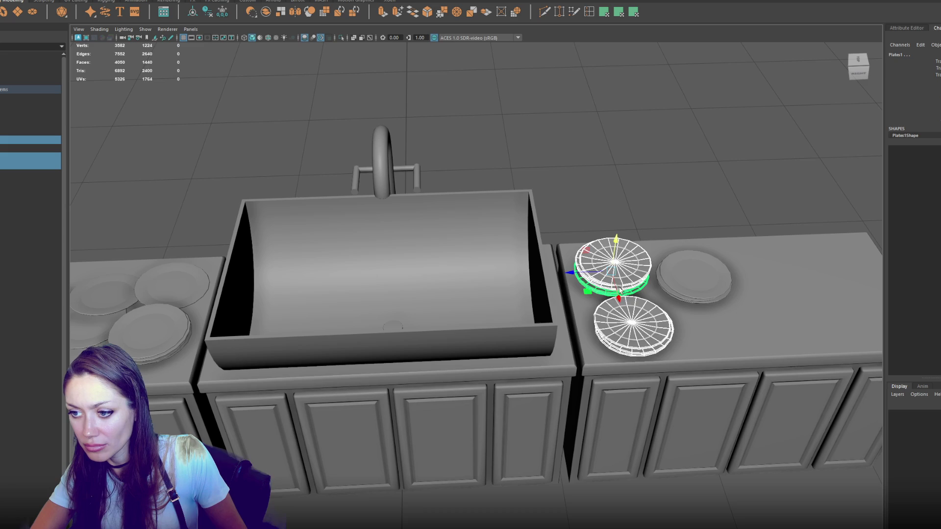
left_click(693, 279)
mouse_move(696, 294)
left_mouse_down()
mouse_move(717, 271)
mouse_move(691, 272)
mouse_move(625, 316)
left_mouse_up()
left_click(605, 360)
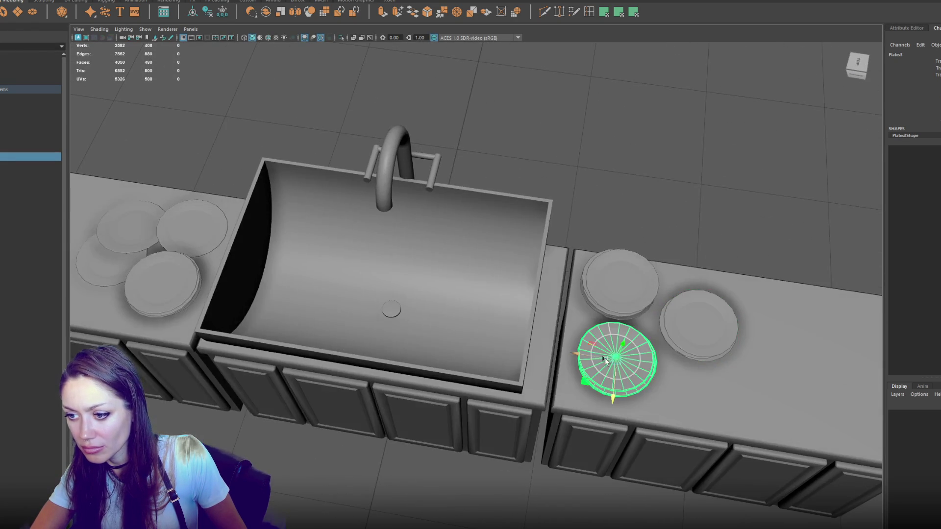
left_click_drag(605, 360, 614, 360)
left_click(671, 189)
Select all four right-counter plate stacks and Mesh > Combine them into one object
scroll(671, 189, "down", 5)
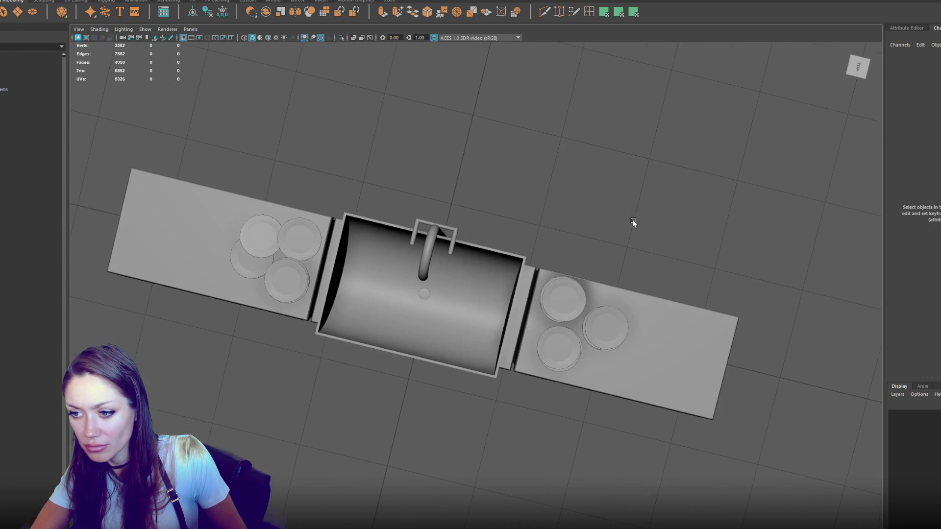
left_click(557, 301)
left_click_drag(556, 301, 564, 313)
left_click(597, 345, "shift")
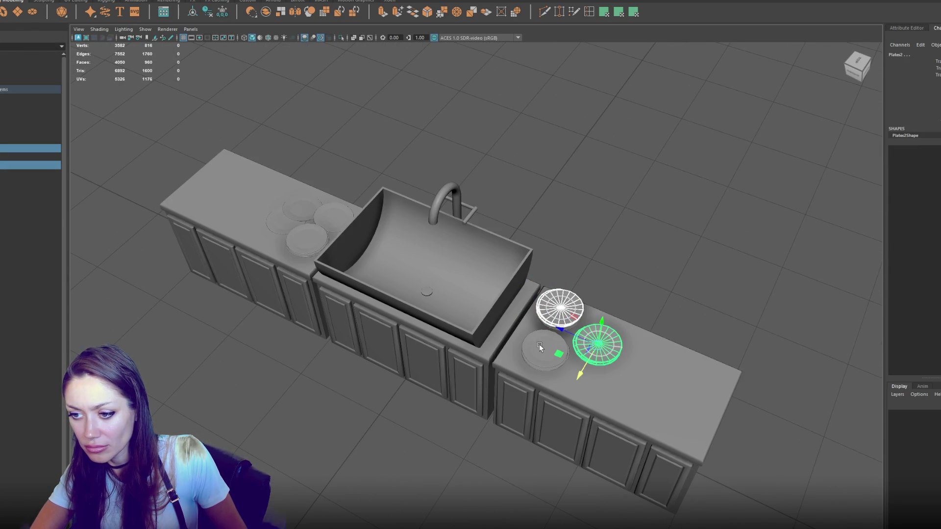
left_click(539, 344, "shift")
left_click_drag(539, 344, 587, 288)
left_click(554, 298, "shift")
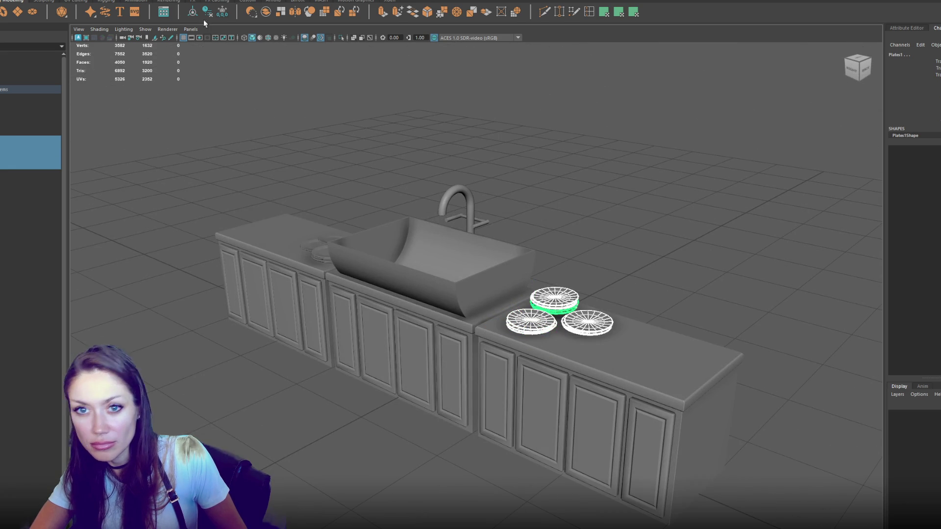
left_click(81, 1)
left_click(98, 7)
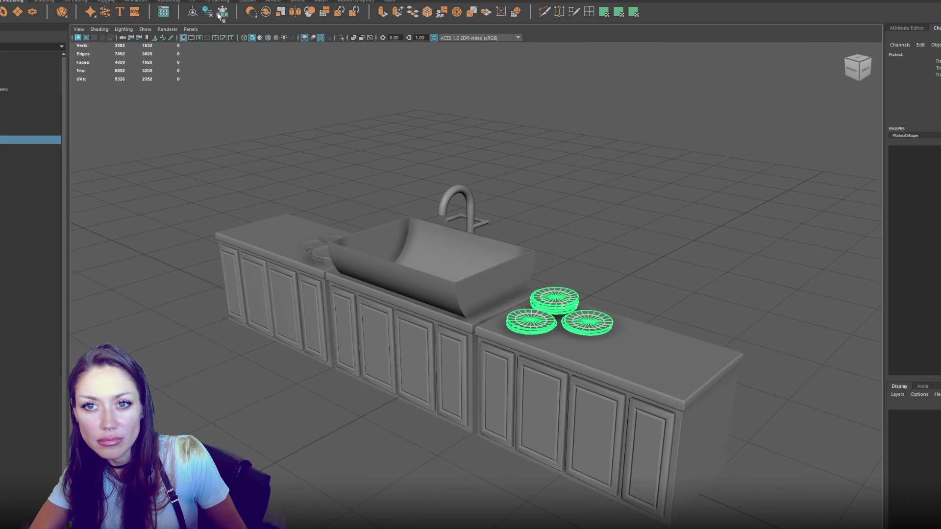
Rename the combined right-counter plates to Clean_Plates in the Outliner
double_click(7, 140)
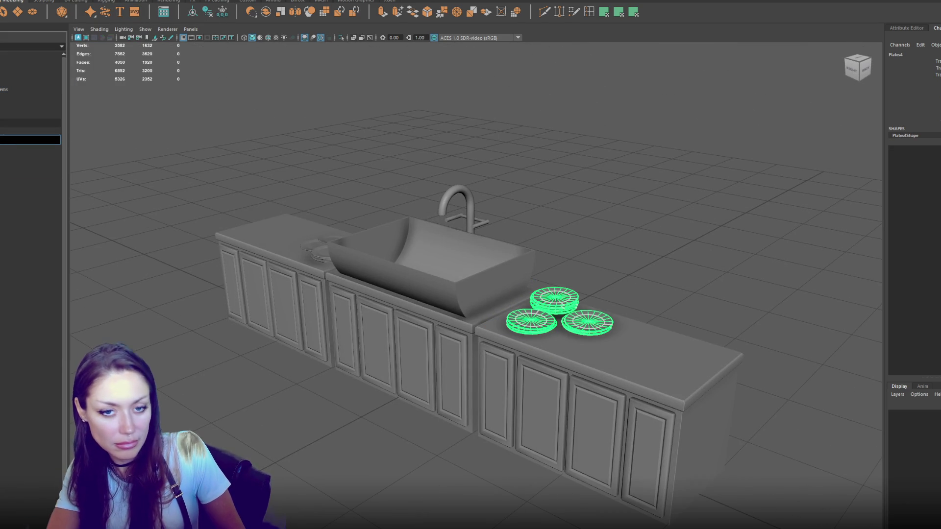
type("Clean_Plates")
key("Return")
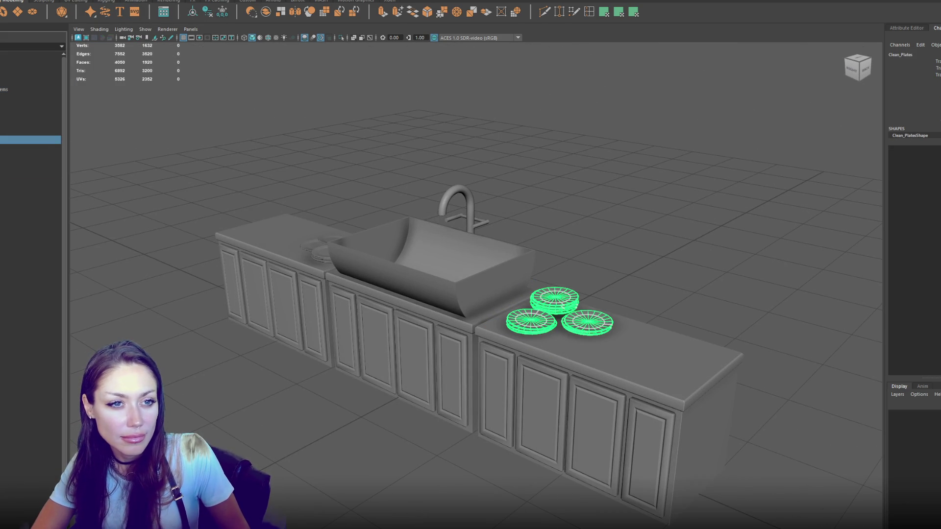
scroll(256, 219, "up", 2)
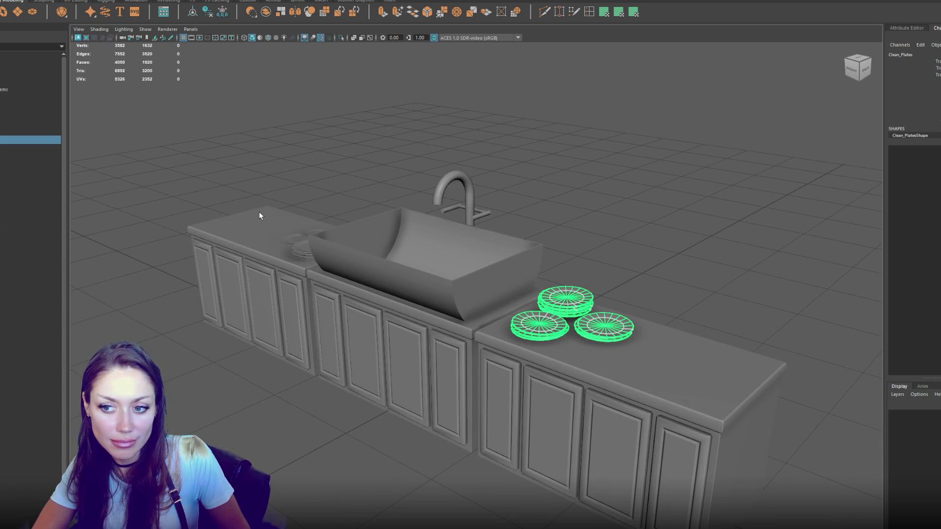
left_click(285, 164)
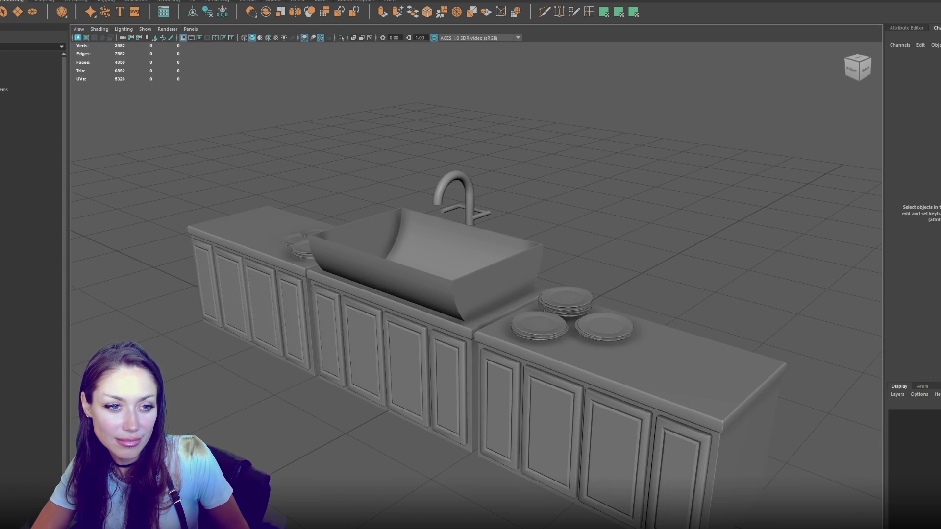
Parent the left counter into the Apoth_Interior_Items group
mouse_move(319, 223)
left_mouse_down()
mouse_move(355, 236)
mouse_move(543, 208)
mouse_move(562, 194)
mouse_move(214, 324)
left_mouse_up()
left_click(355, 236)
left_click(213, 327)
left_click(581, 272)
left_click(754, 299)
left_click(245, 299)
left_click(365, 184)
left_click(696, 262)
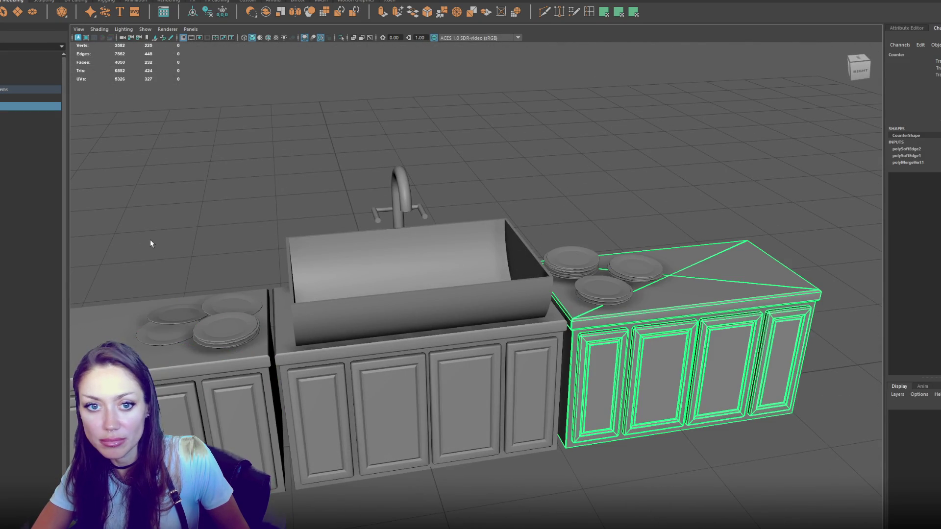
left_click(18, 129)
double_click(21, 108)
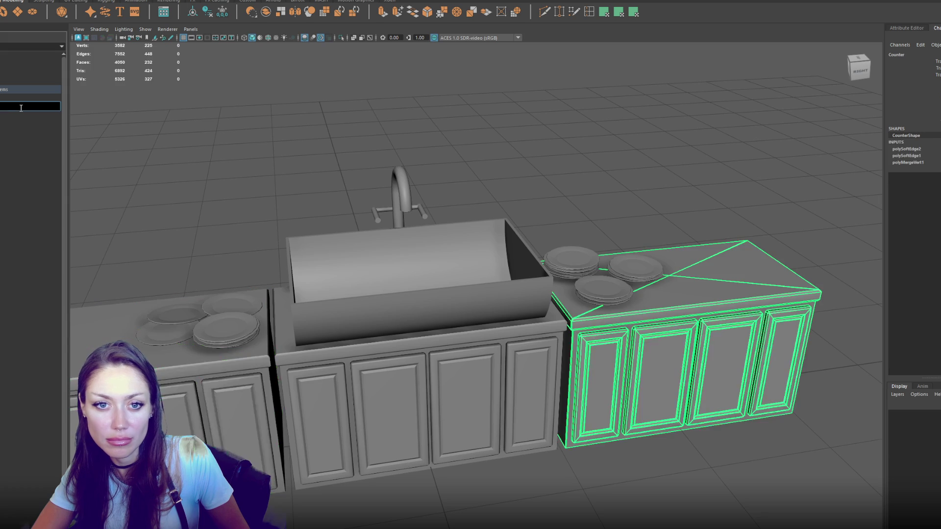
left_click(32, 131)
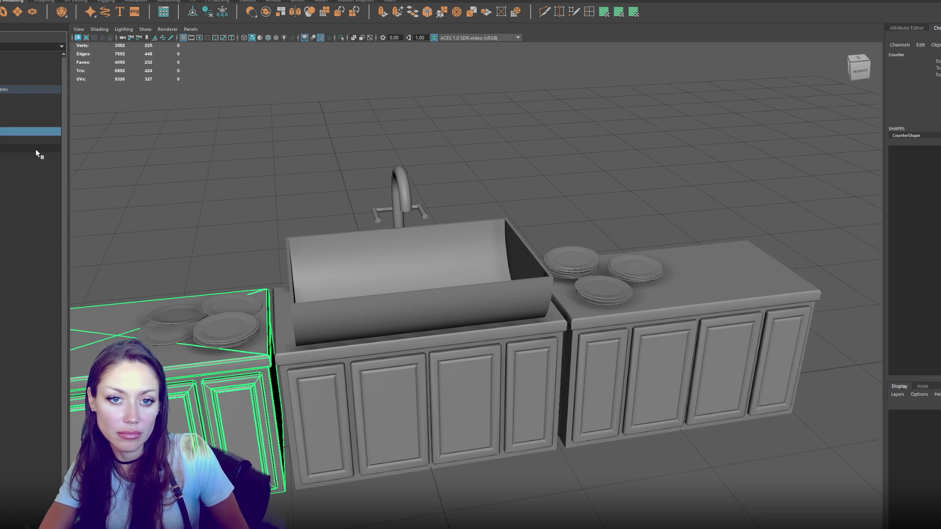
mouse_move(35, 149)
left_mouse_down()
mouse_move(6, 131)
mouse_move(26, 93)
left_mouse_up()
Rename the left counter's plates to Dirty_Plates and select the Apoth_Interior_Items group
left_click(18, 124)
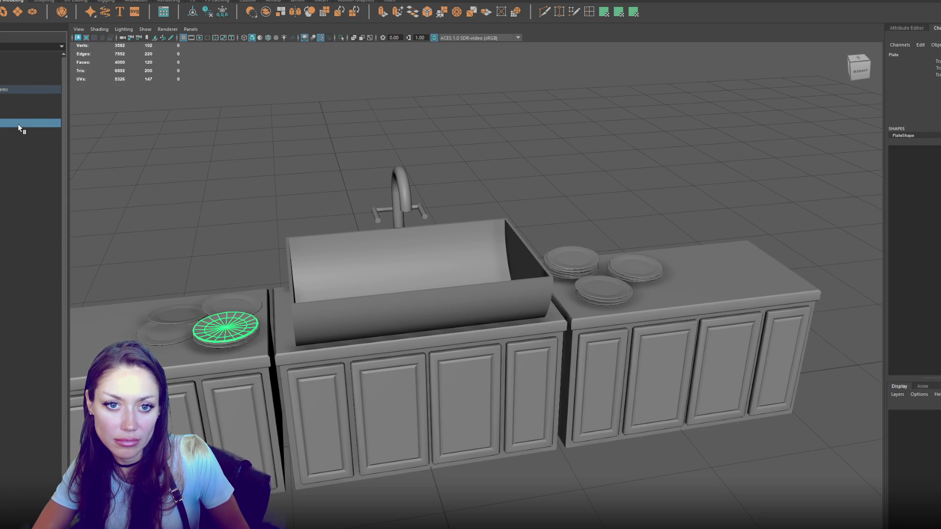
double_click(17, 131)
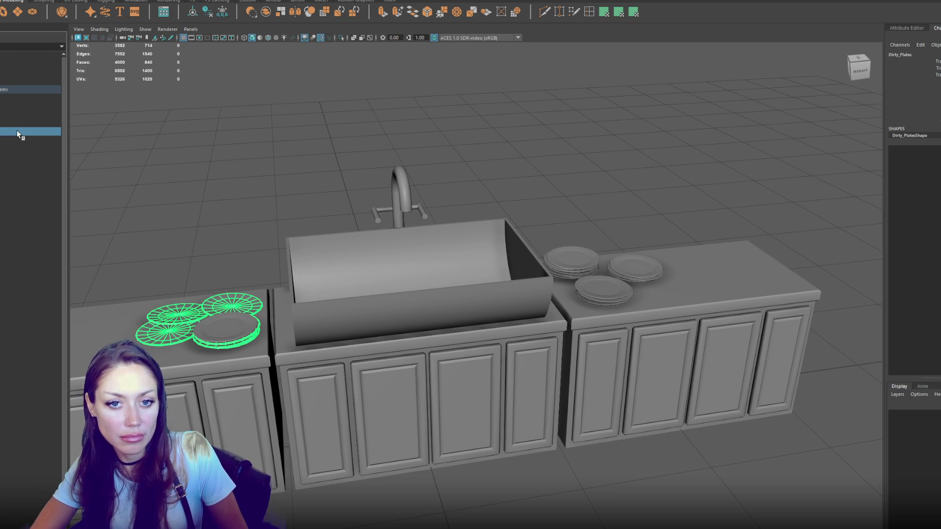
left_click(17, 138)
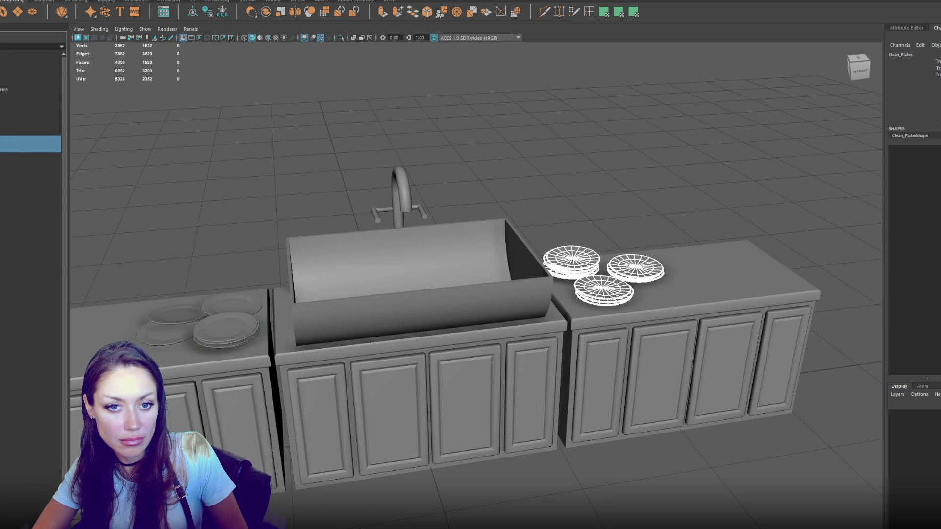
left_click(25, 89)
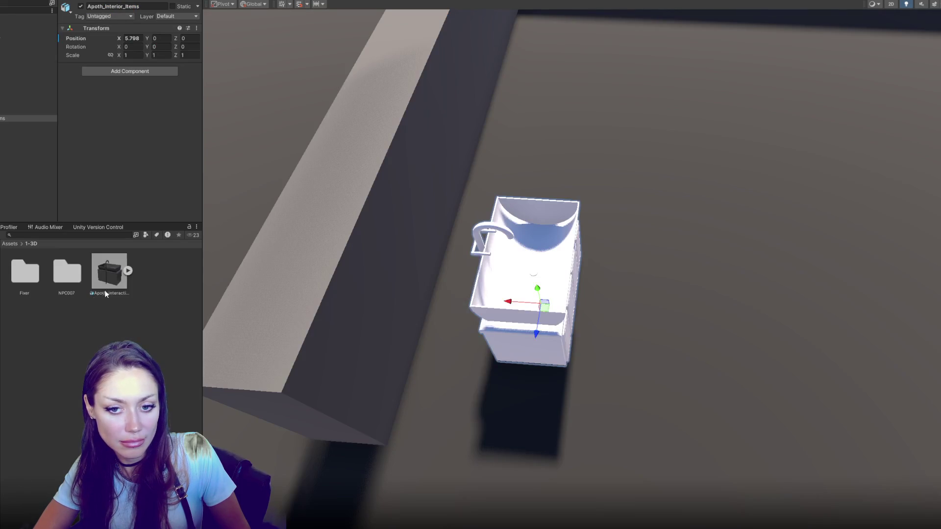
Delete the old Apoth-Interactive sink asset from Unity's Assets/1-3D folder
right_click(106, 290)
key("Delete")
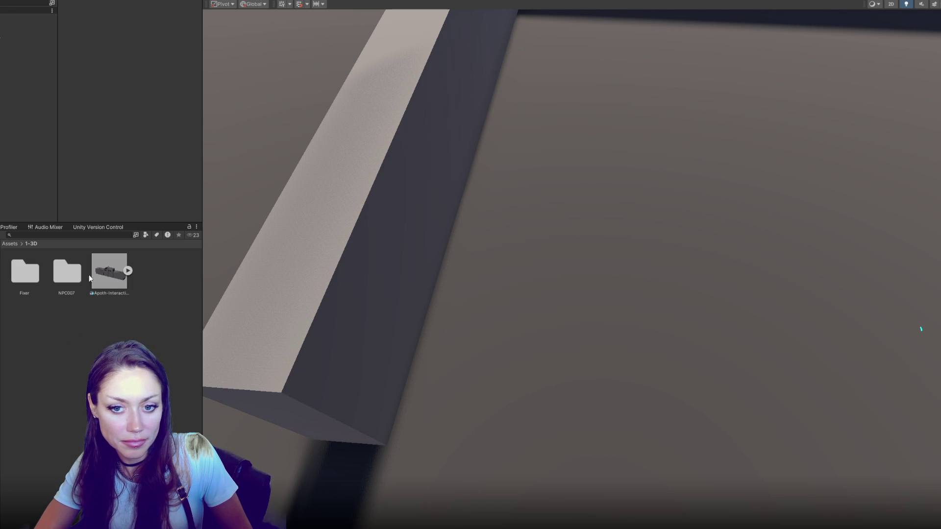
Disable Convert Units, BlendShapes, Visibility and Cameras; enable Preserve Hierarchy, Generate Colliders, Lightmap UVs; apply
left_click(119, 57)
left_click(119, 83)
left_click(119, 99)
left_click(120, 91)
left_click(120, 116)
scroll(132, 122, "down", 4)
left_click(119, 76)
left_click(119, 175)
left_click(185, 203)
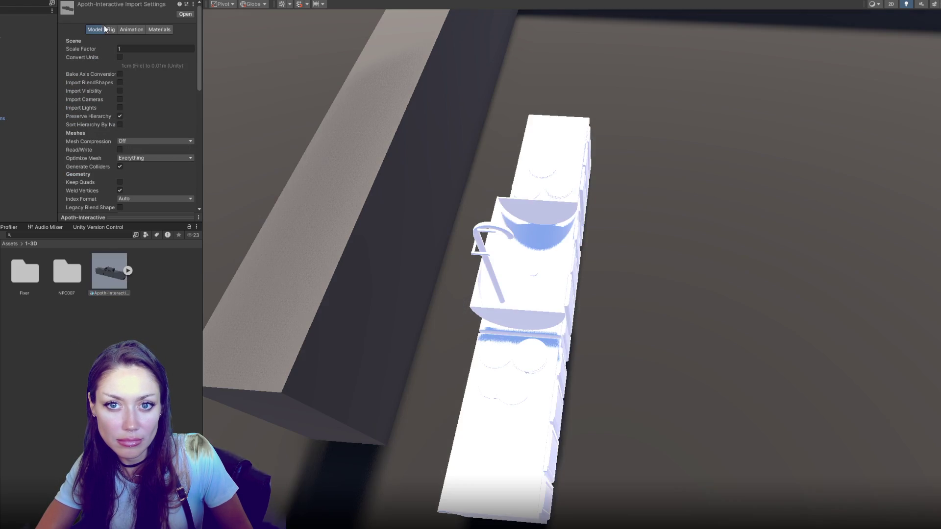
Set the model's Material Creation Mode to None and apply
left_click(111, 29)
left_click(154, 42)
left_click(132, 29)
left_click(159, 30)
left_click(157, 41)
left_click(142, 47)
left_click(191, 70)
Inspect a plate on the reimported counter in the Scene view
left_click_drag(305, 199, 431, 261)
left_click(441, 258)
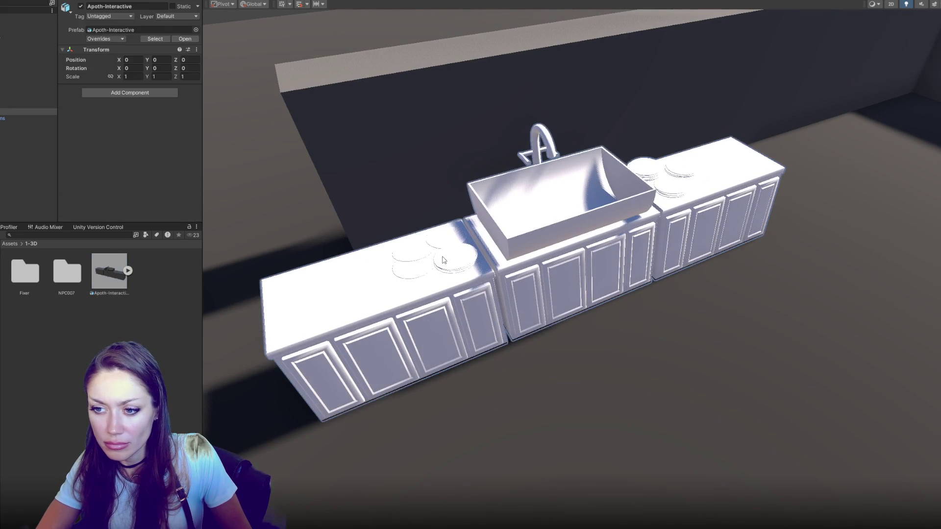
left_click(441, 258)
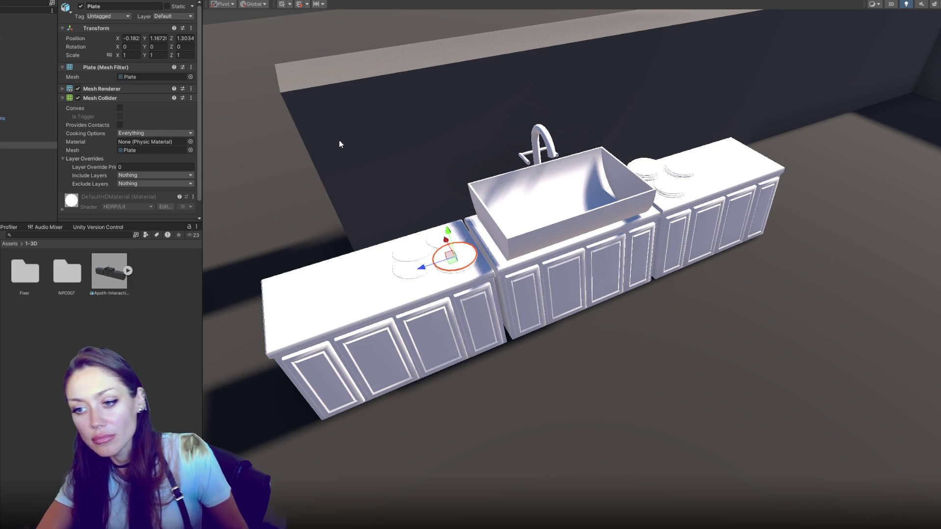
mouse_move(433, 184)
left_mouse_down()
mouse_move(611, 116)
mouse_move(685, 116)
mouse_move(327, 136)
mouse_move(467, 198)
mouse_move(510, 141)
left_mouse_up()
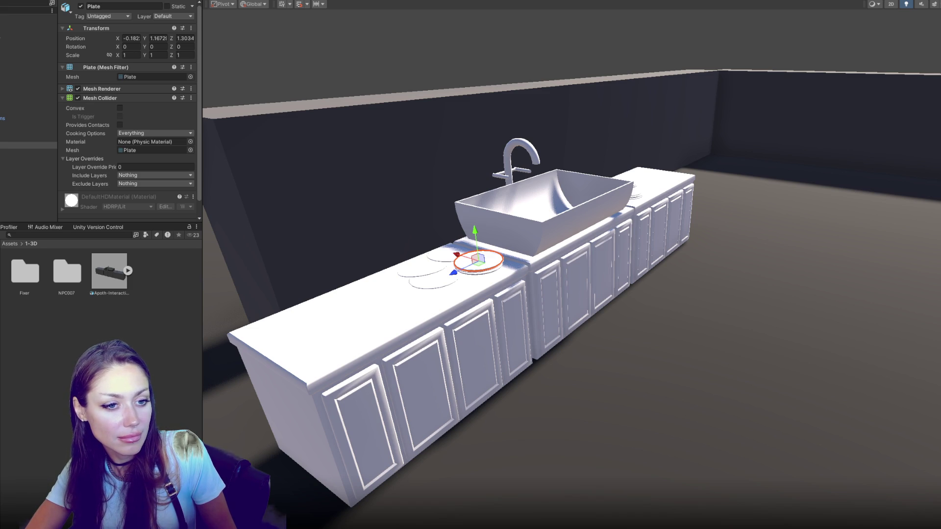
mouse_move(610, 277)
left_mouse_down()
mouse_move(402, 348)
mouse_move(465, 301)
mouse_move(343, 245)
left_mouse_up()
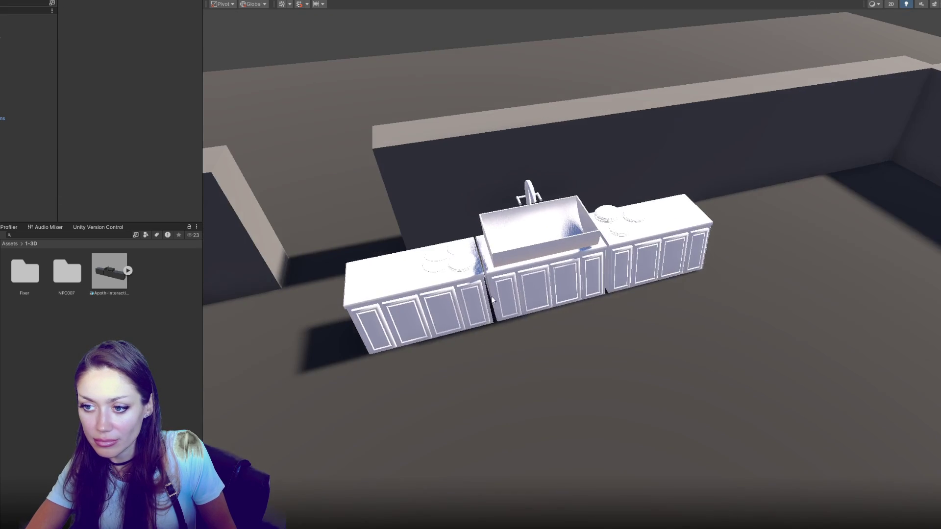
Slide the Apoth-Interactive counter back against the room's wall
left_click(24, 111)
scroll(465, 212, "down", 5)
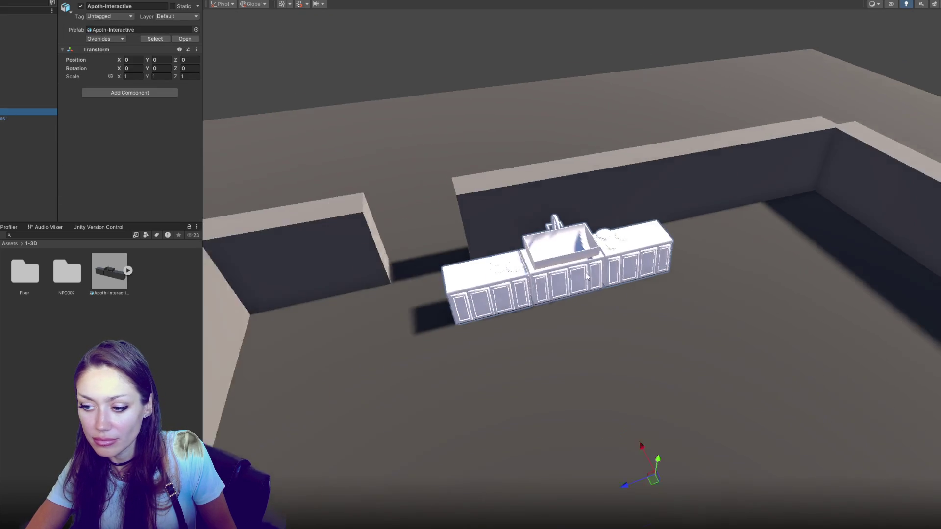
left_click_drag(613, 410, 627, 389)
mouse_move(642, 358)
left_mouse_down()
mouse_move(619, 339)
mouse_move(631, 348)
left_mouse_up()
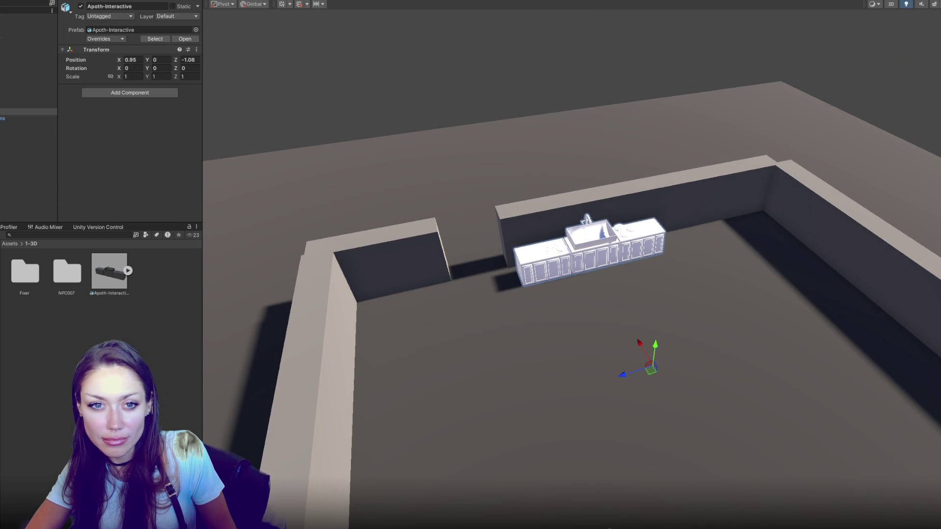
Move the POI 1 marker up beside the counter
left_click(4, 77)
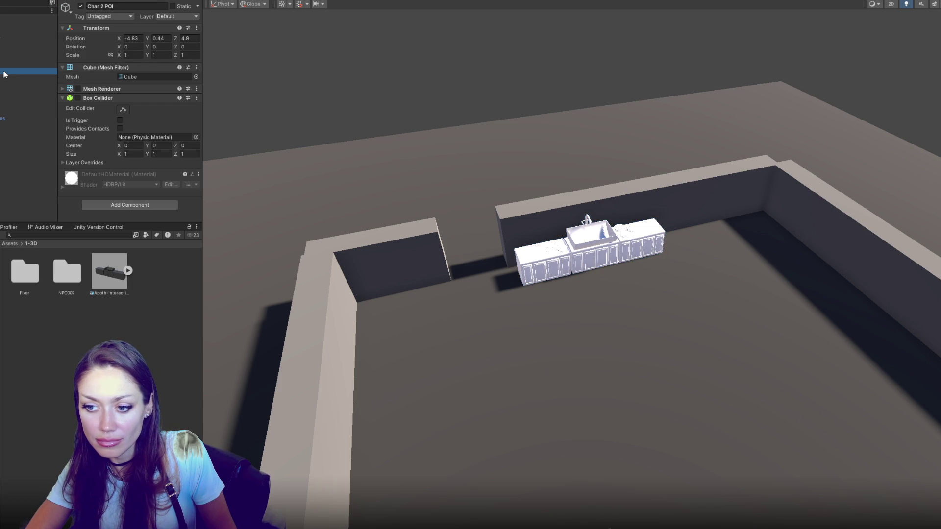
left_click(2, 59)
left_click(3, 51)
mouse_move(461, 214)
left_mouse_down()
mouse_move(634, 315)
mouse_move(574, 307)
left_mouse_up()
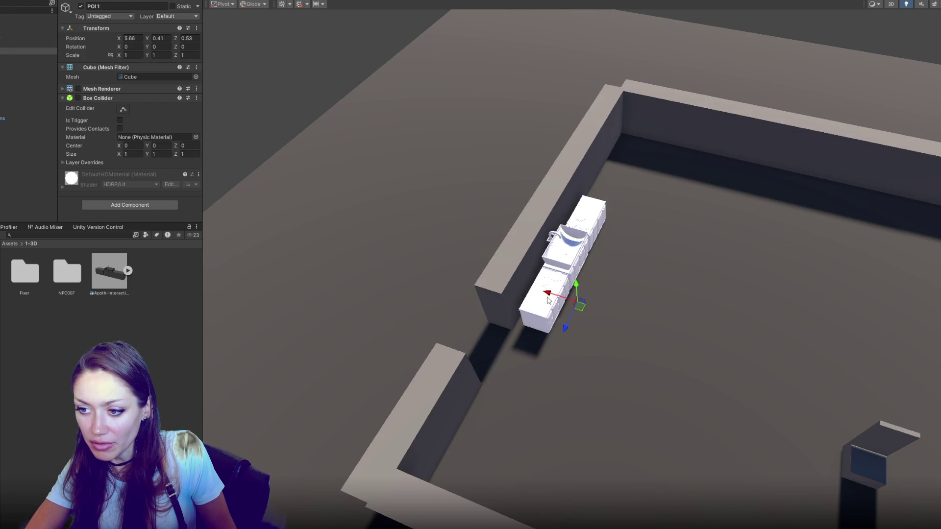
key("ctrl+z")
mouse_move(586, 340)
left_mouse_down()
mouse_move(607, 294)
mouse_move(597, 297)
left_mouse_up()
left_click(577, 264)
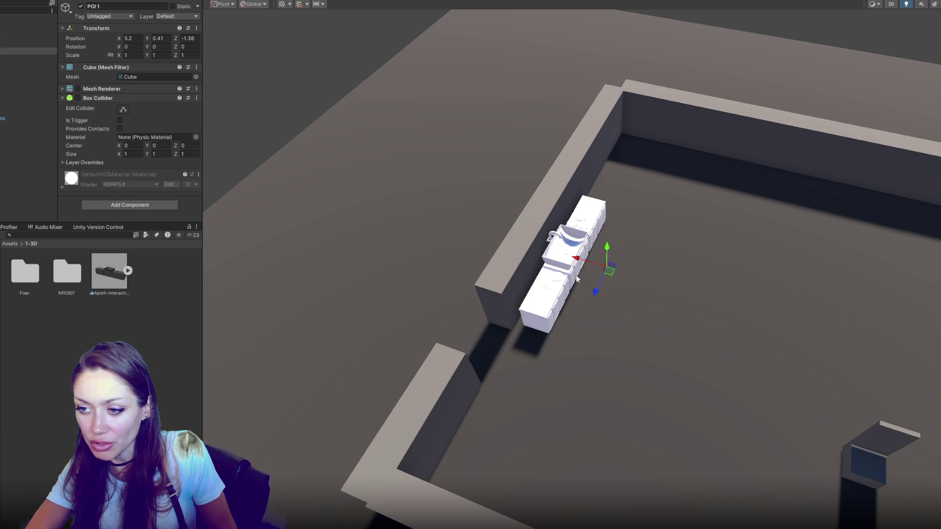
mouse_move(619, 368)
left_mouse_down()
mouse_move(569, 300)
mouse_move(461, 267)
left_mouse_up()
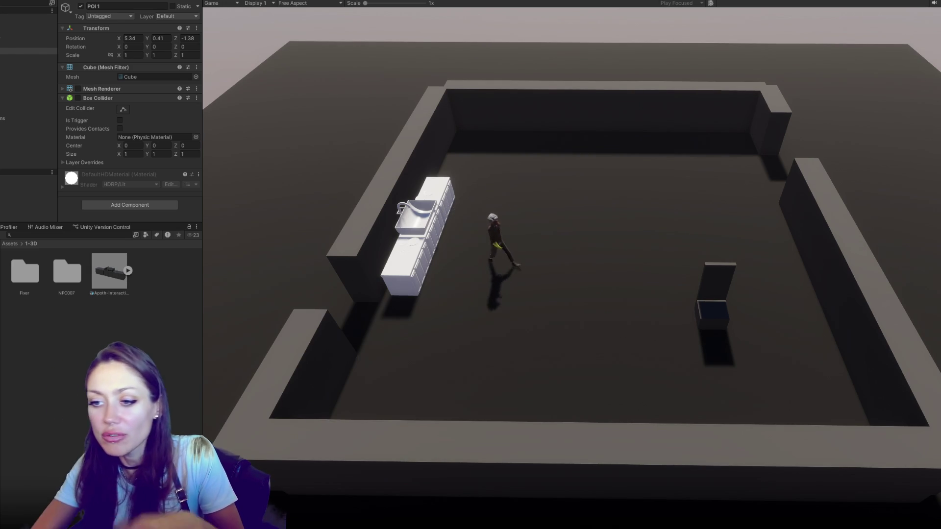
Exit Play mode and nudge POI 1 to X 5.92, Z -1.5 beside the sink
key("ctrl+p")
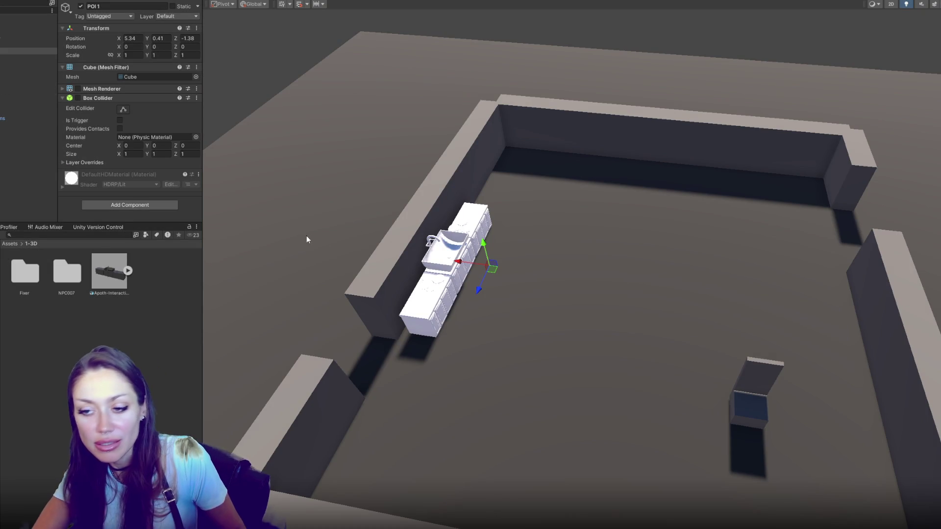
mouse_move(310, 236)
left_mouse_down()
mouse_move(469, 324)
mouse_move(442, 321)
left_mouse_up()
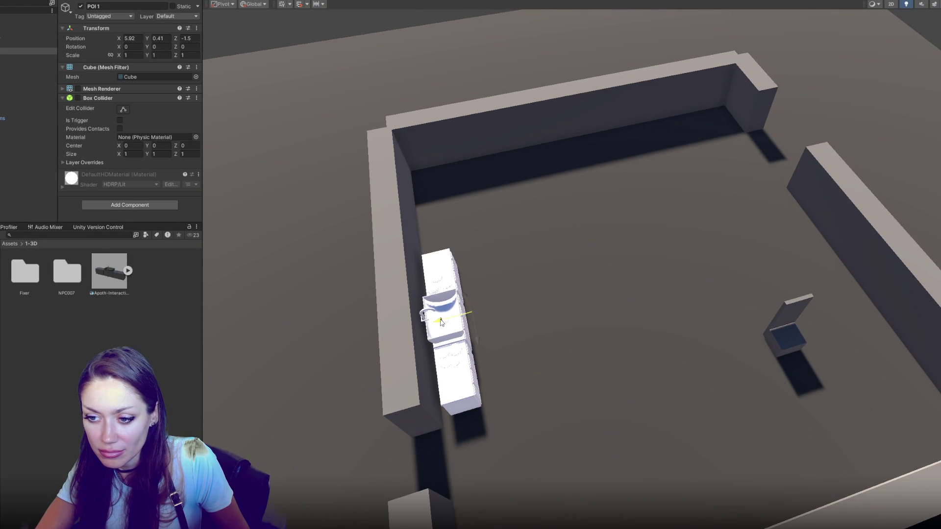
left_click(132, 38)
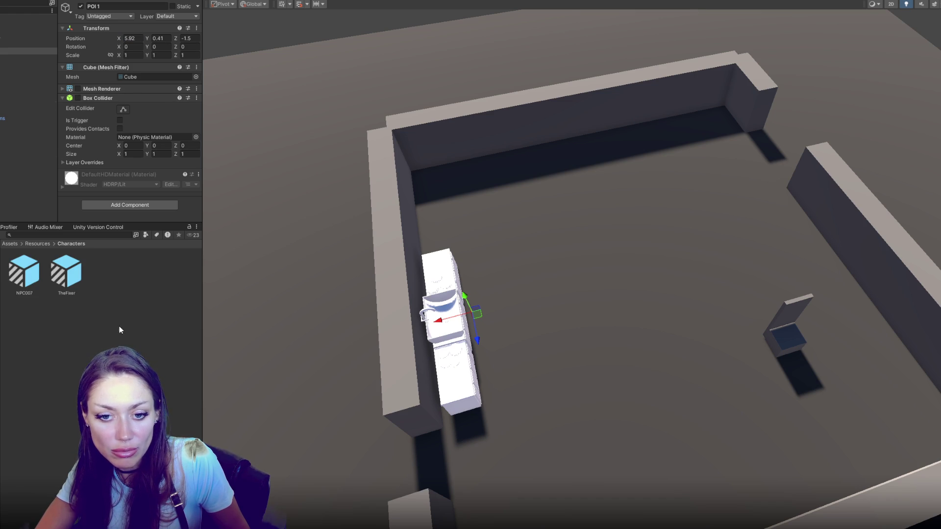
Select TheFixer in Resources/Characters and scroll to its Routine component
left_click(67, 271)
scroll(142, 117, "down", 5)
scroll(139, 107, "down", 5)
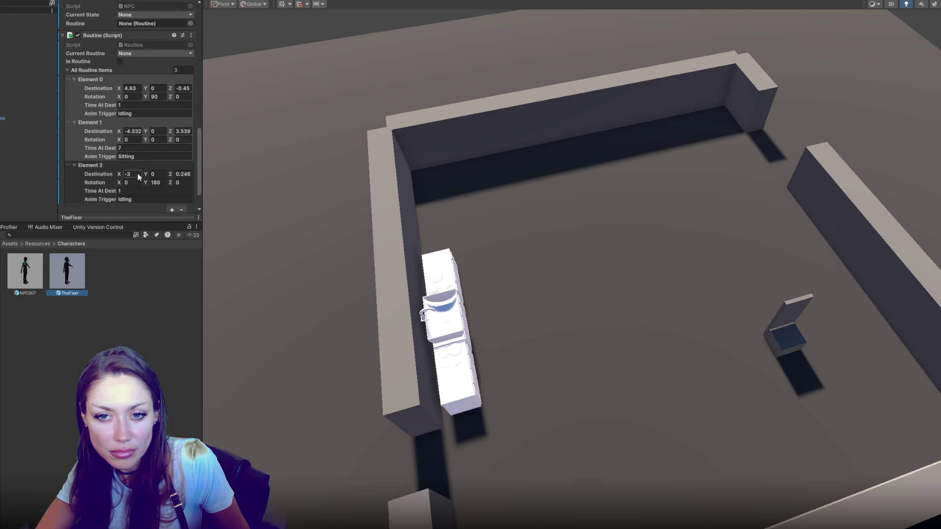
Set TheFixer's Element 0 destination to X 5.92, Z -1.5 with Time At Dest 6
left_click(130, 88)
type("5.92")
left_click(182, 89)
type("-1.5")
left_click(158, 105)
type("6")
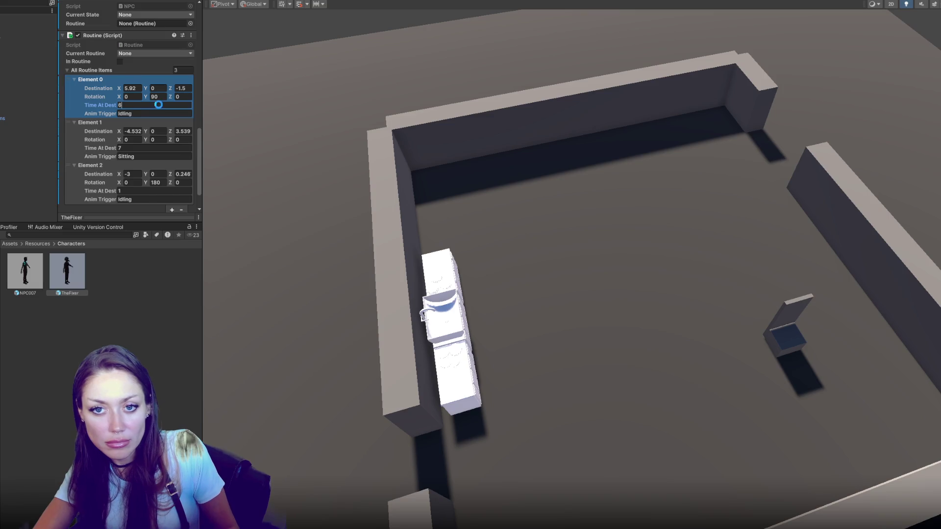
scroll(158, 104, "up", 4)
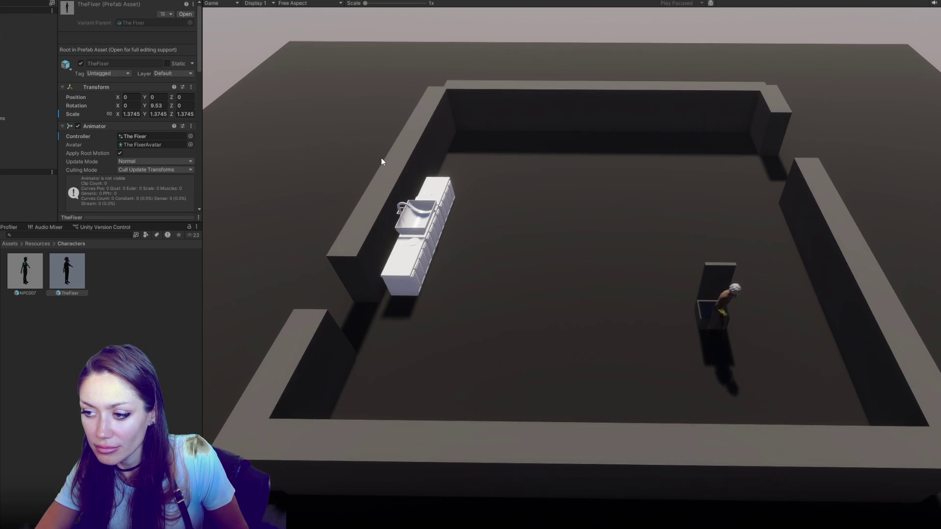
Exit Play mode with Ctrl+P to return to the Scene view
key("ctrl+p")
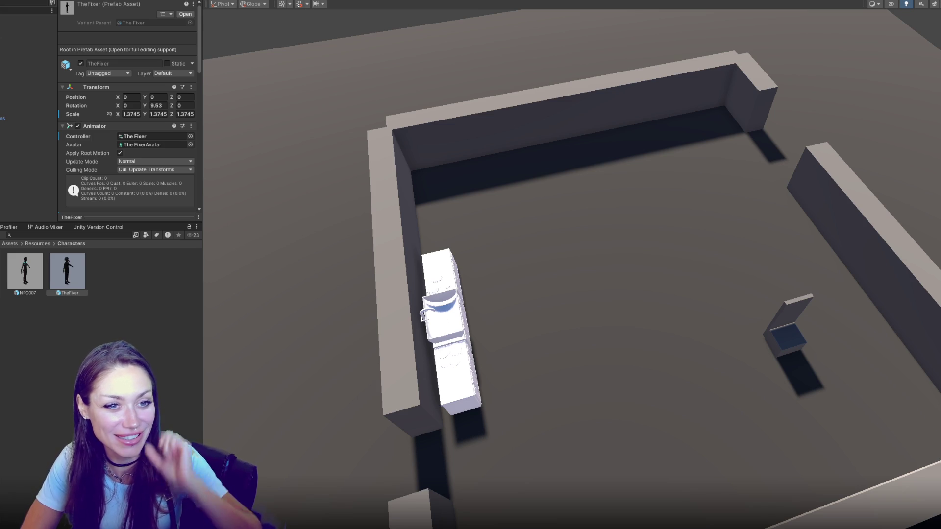
Orbit the Scene view around the walled room containing the sink counter
mouse_move(220, 254)
left_mouse_down()
mouse_move(490, 254)
mouse_move(538, 266)
mouse_move(705, 225)
mouse_move(806, 219)
mouse_move(515, 206)
mouse_move(385, 222)
mouse_move(279, 189)
mouse_move(417, 229)
left_mouse_up()
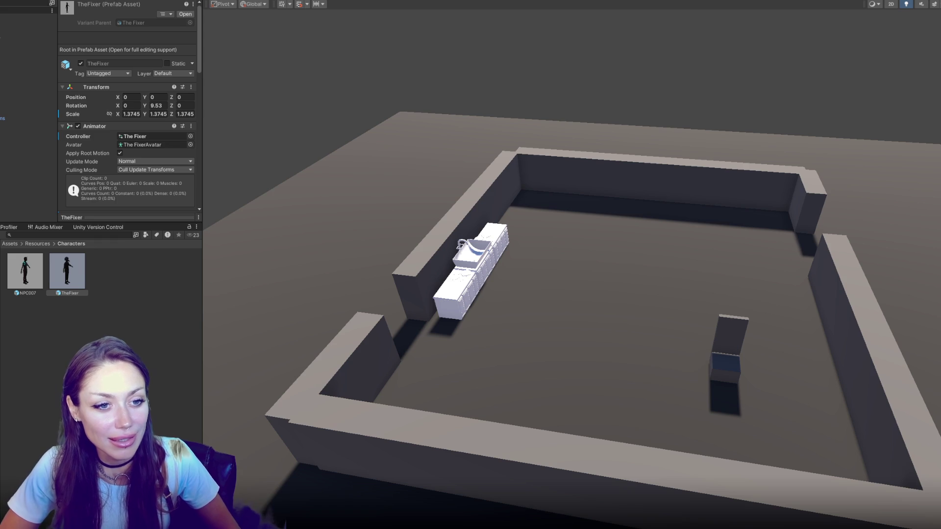
Deselect, then orbit and zoom around the room to check the counter against the left wall
left_click(104, 322)
mouse_move(613, 318)
left_mouse_down()
mouse_move(631, 319)
mouse_move(550, 322)
mouse_move(404, 298)
mouse_move(641, 338)
mouse_move(490, 321)
left_mouse_up()
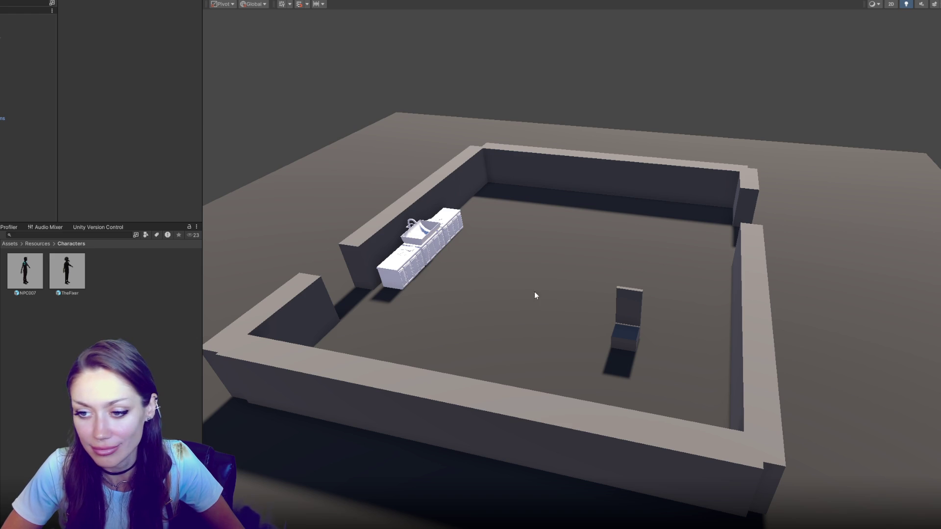
scroll(524, 304, "up", 2)
mouse_move(524, 304)
left_mouse_down()
mouse_move(273, 305)
mouse_move(166, 269)
mouse_move(545, 299)
left_mouse_up()
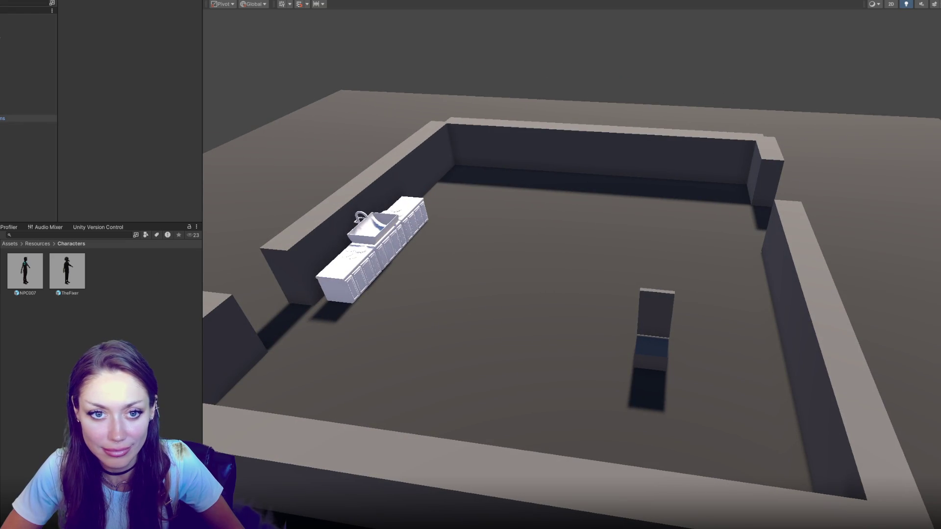
left_click(80, 263)
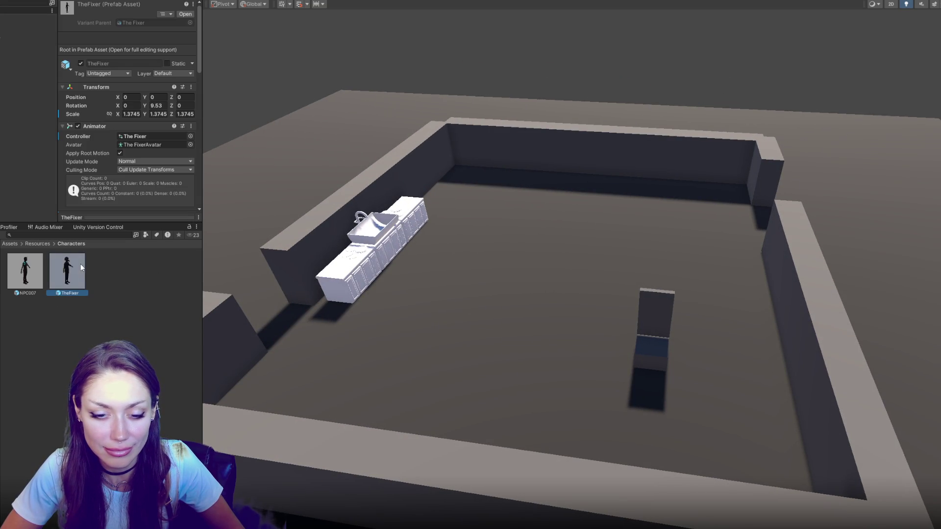
Collapse TheFixer's Animator, NPC and Transform components and expand the Routine (Script) item list
scroll(101, 100, "down", 3)
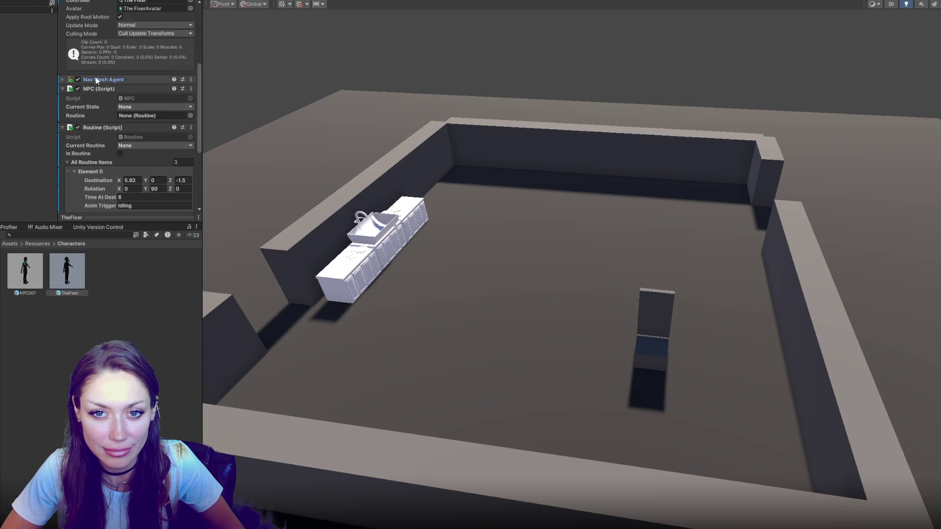
left_click(96, 59)
left_click(96, 77)
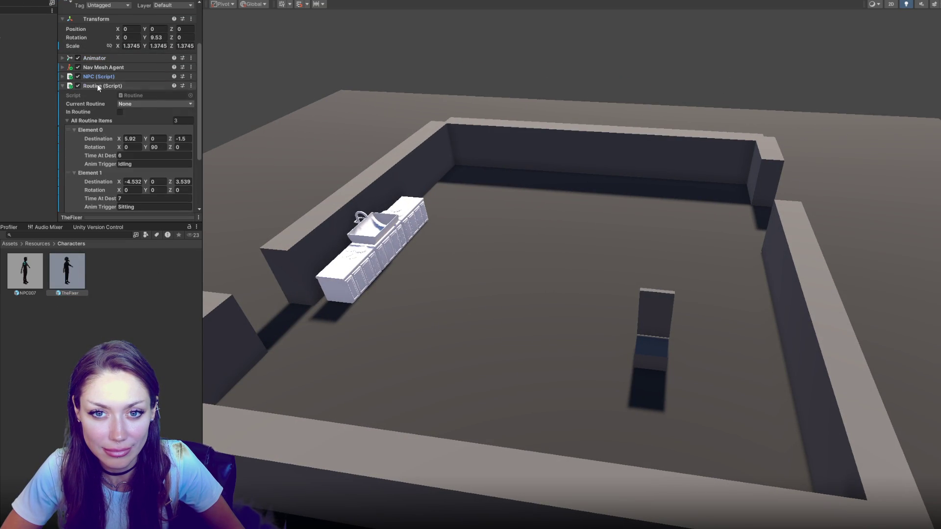
left_click(97, 84)
left_click(97, 87)
left_click(96, 125)
Review routine Elements 0–2, checking Element 2's stop at X -3, Z 0.246, rotation 180, Idling
scroll(107, 105, "down", 4)
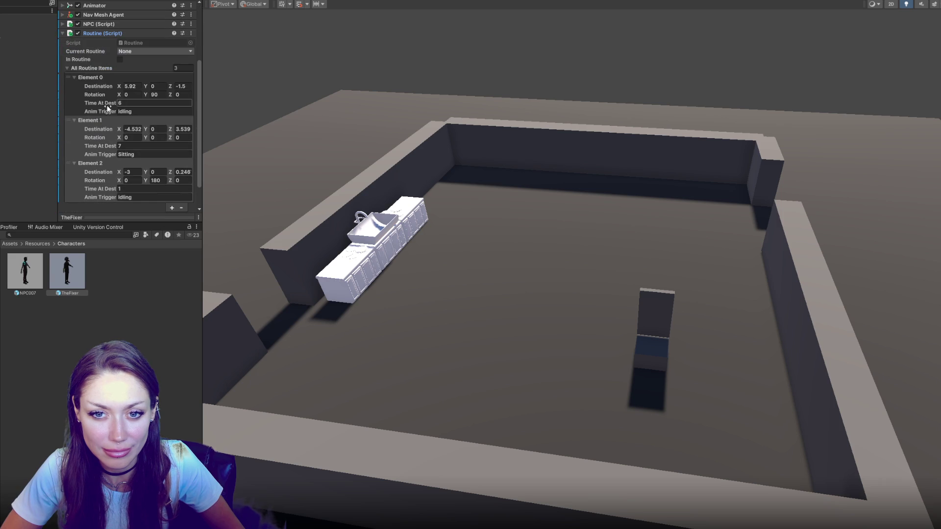
left_click(90, 77)
left_click(90, 85)
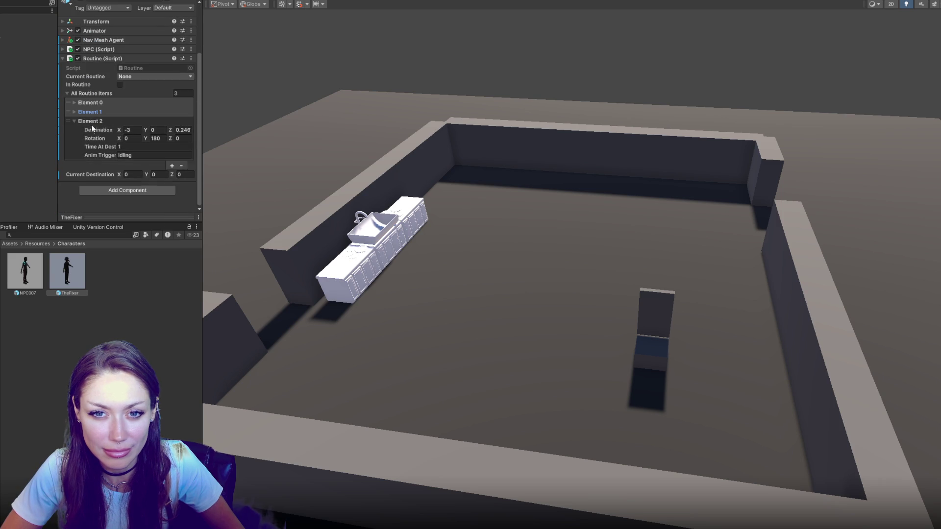
left_click(96, 123)
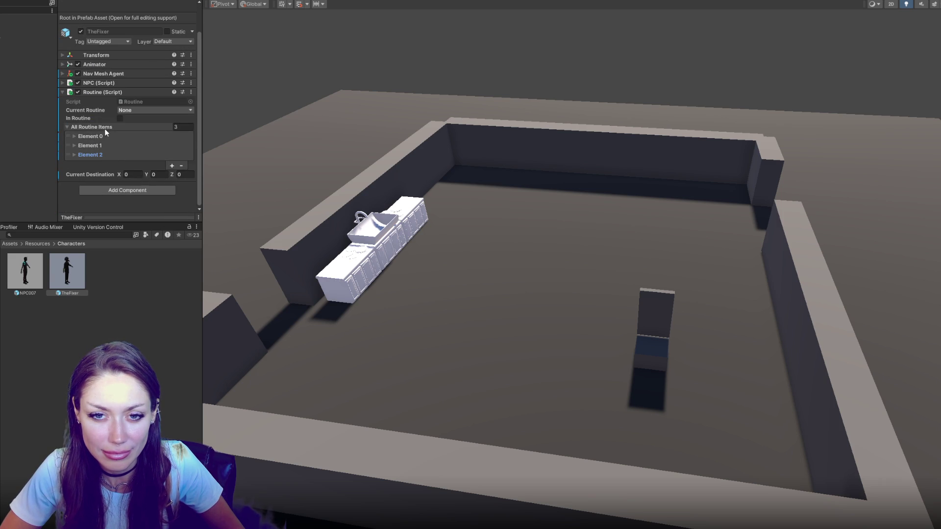
left_click(106, 154)
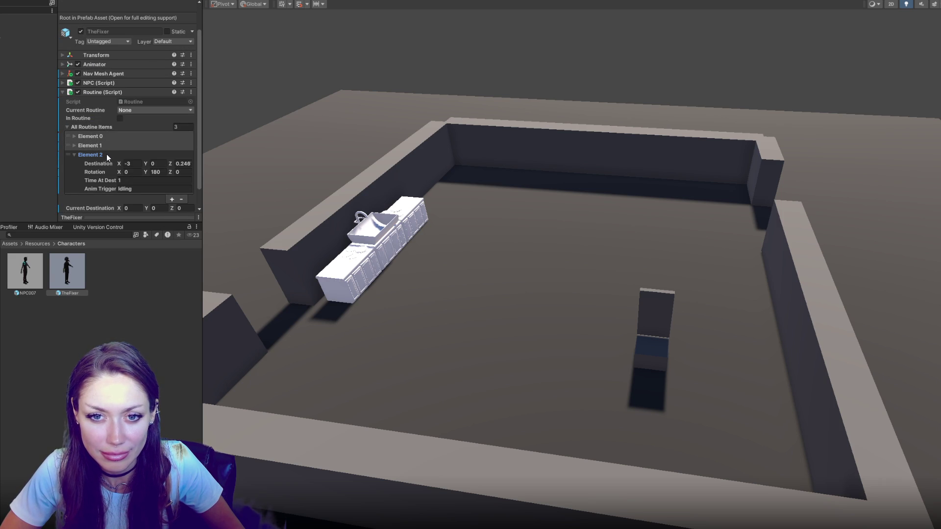
left_click(107, 154)
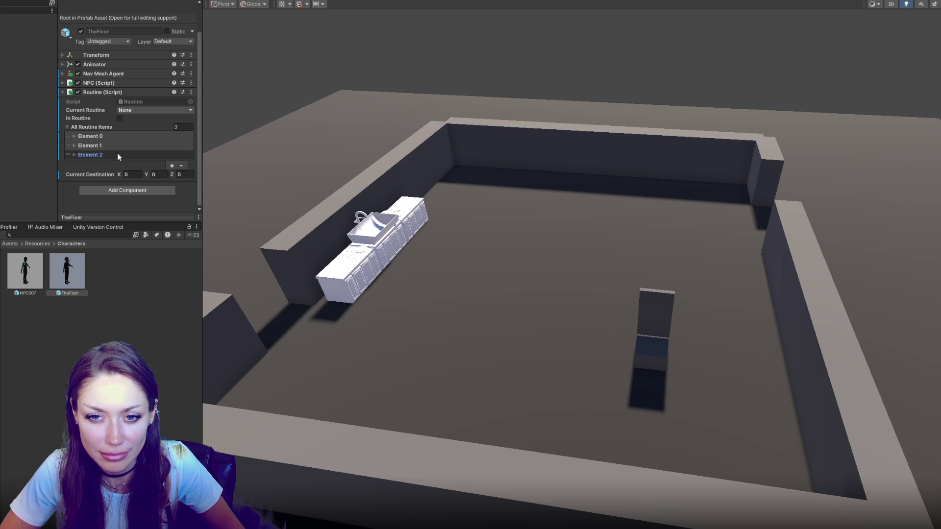
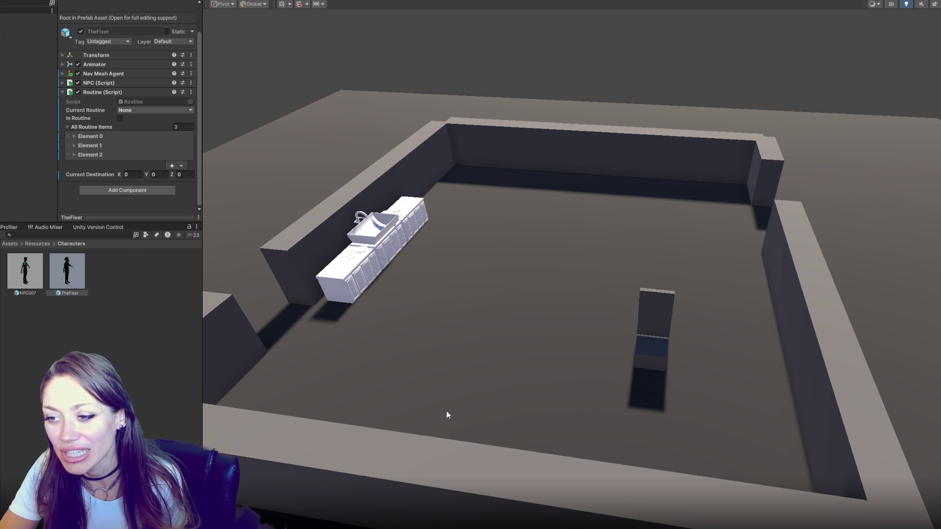
Select the back wall, the right wall, then the corner wall piece Walls (5)
left_click(442, 142)
left_click(748, 199)
left_click(760, 185)
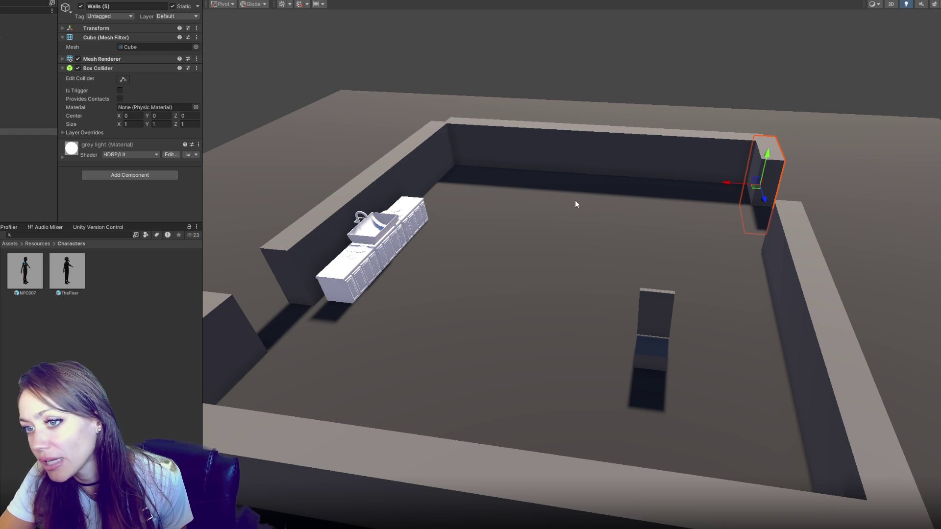
Clear the wall selection and inspect TheFixer prefab with its three-item Routine script
left_click(587, 90)
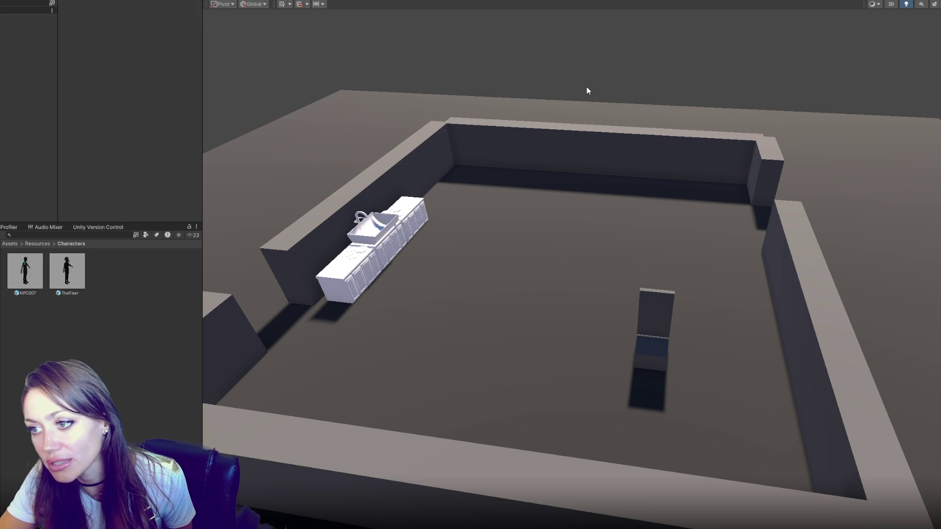
left_click(475, 133)
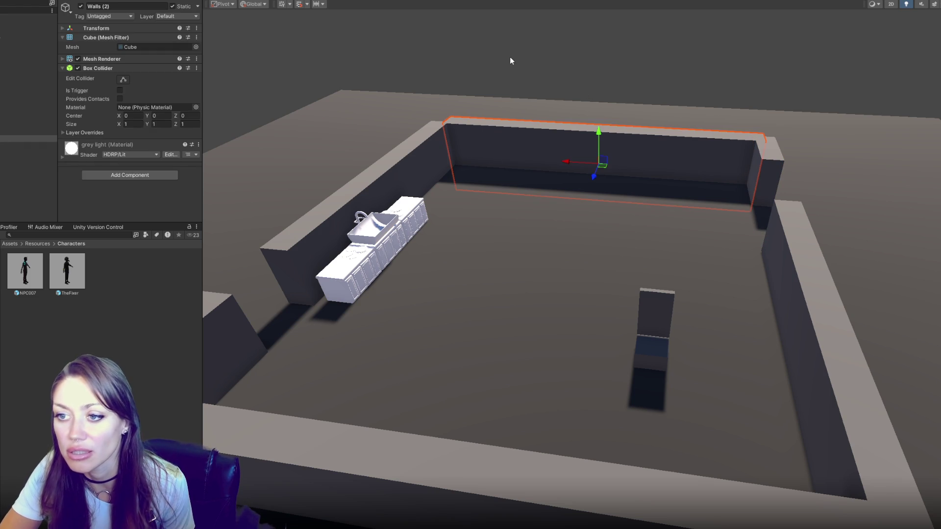
left_click(519, 64)
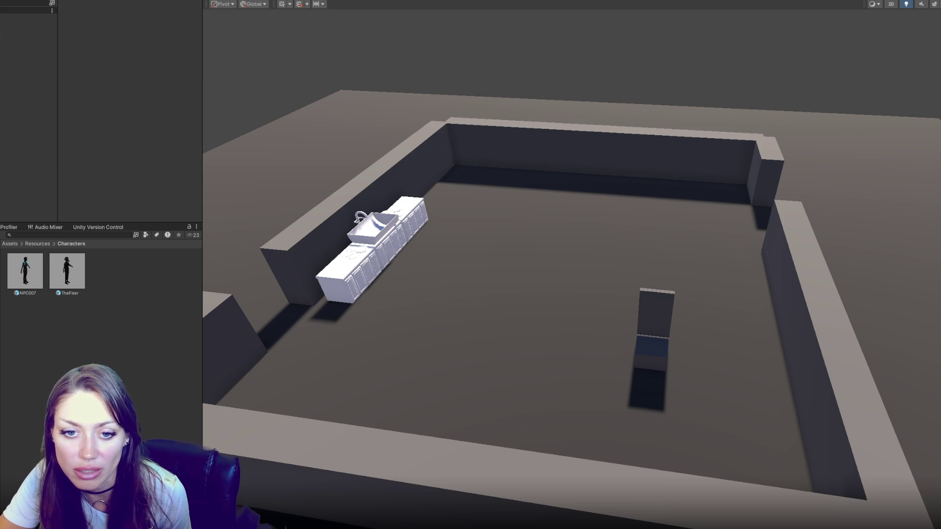
left_click(55, 287)
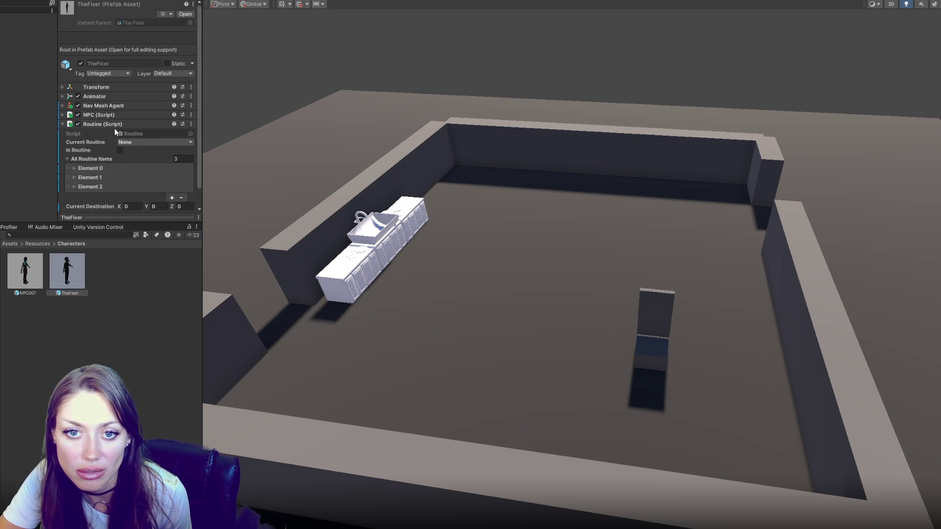
Collapse the Routine script and reveal TheFixer prefab's file in Explorer
left_click(114, 126)
right_click(67, 274)
left_click(102, 297)
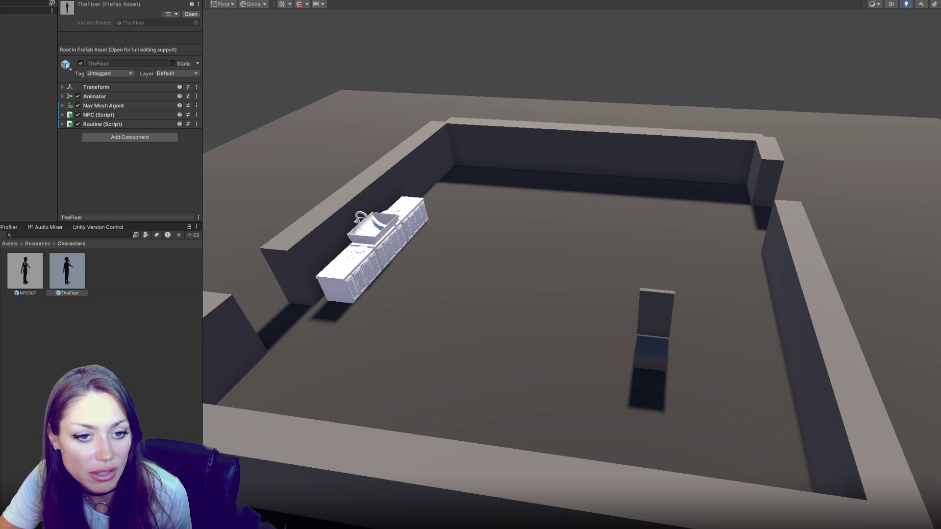
Browse up to the 1-3D/Fixer folder and view The Fixer model's import settings
key("Up")
key("Up")
key("Up")
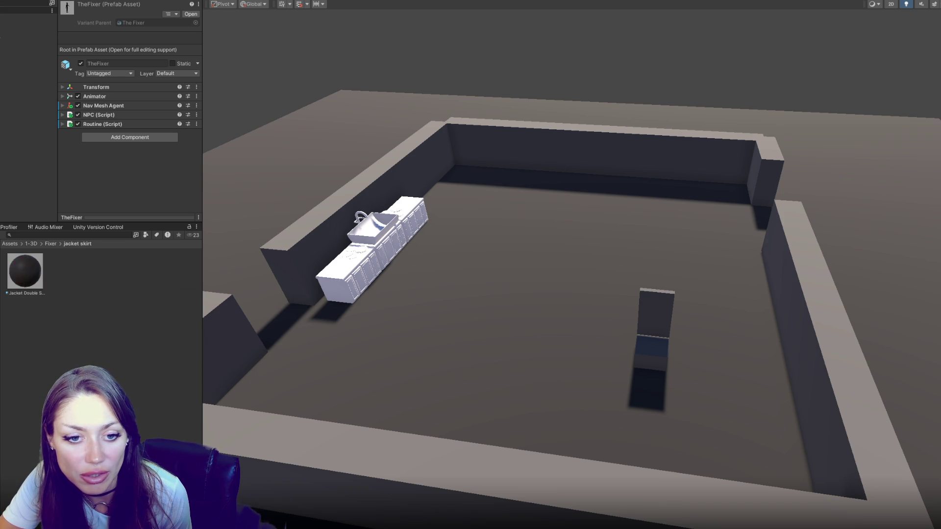
key("Up")
key("Up")
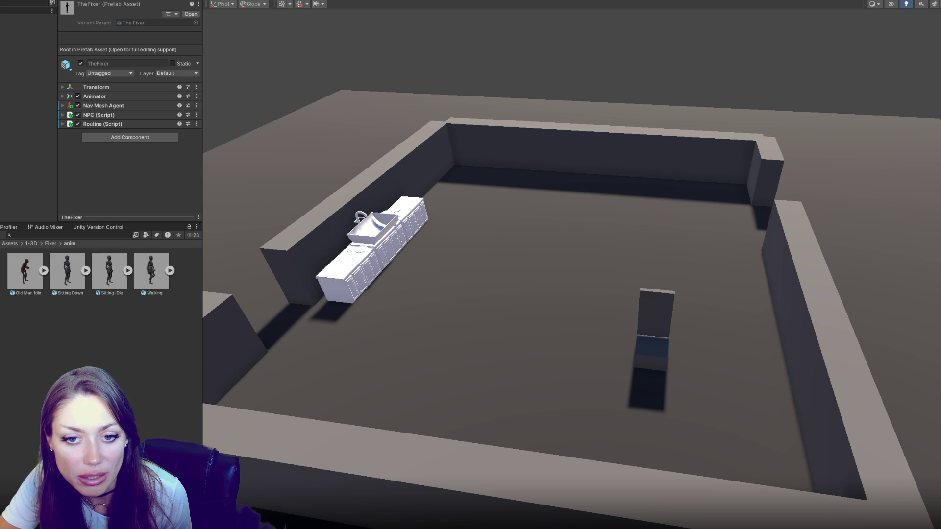
key("Left")
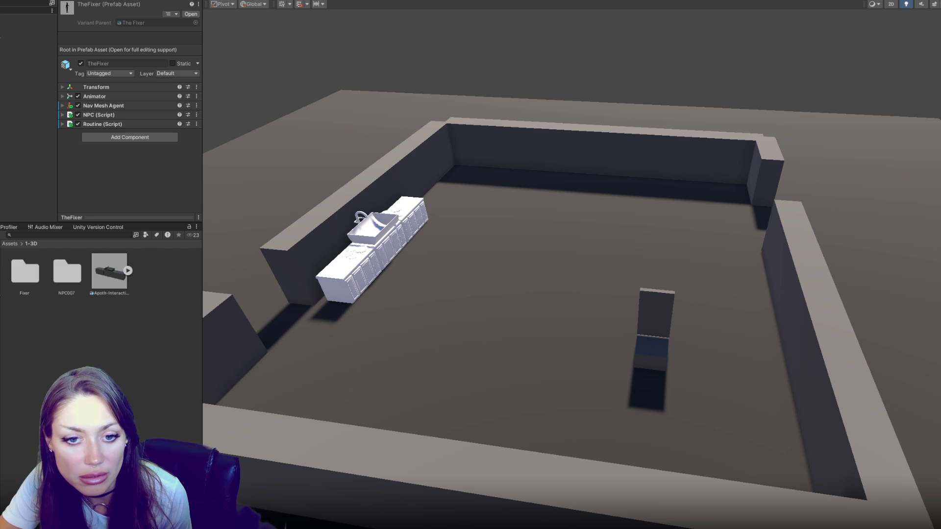
left_click(28, 366)
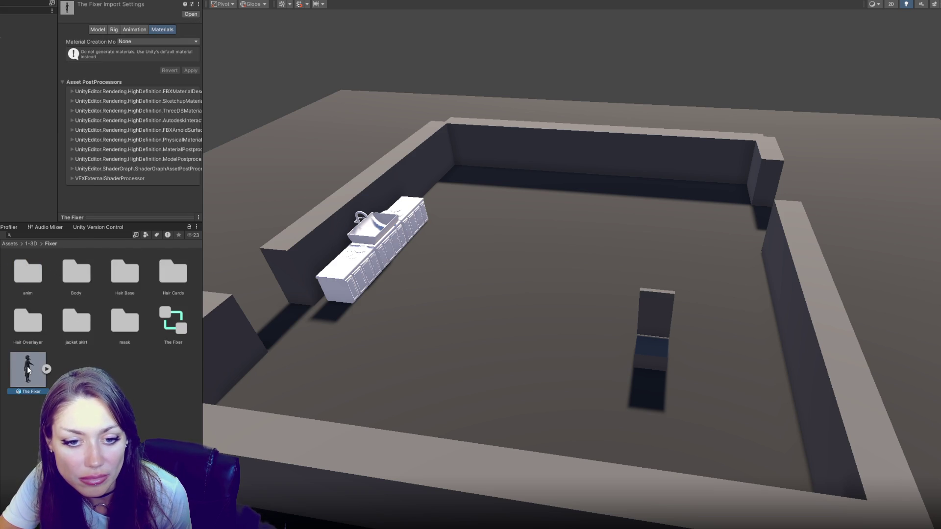
Reveal The Fixer model in Explorer, then deselect it in the Fixer folder
right_click(28, 366)
left_click(119, 140)
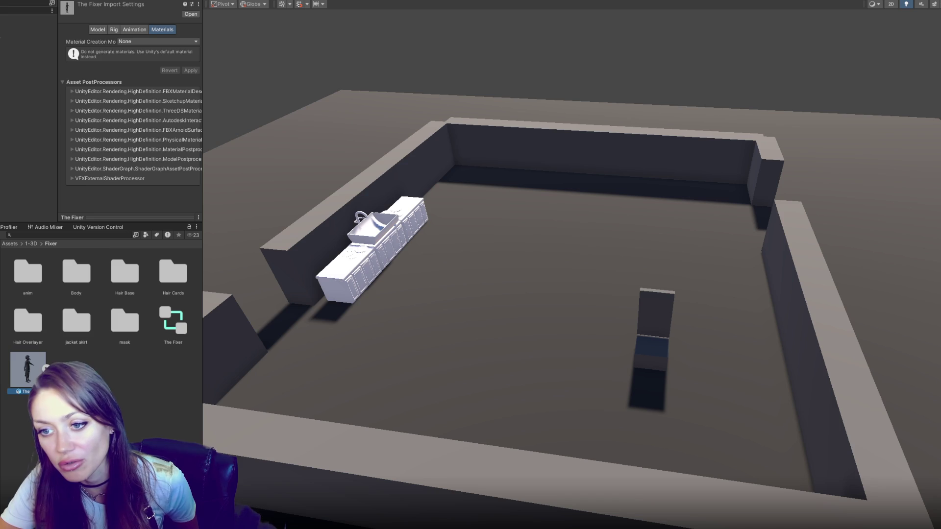
left_click(105, 359)
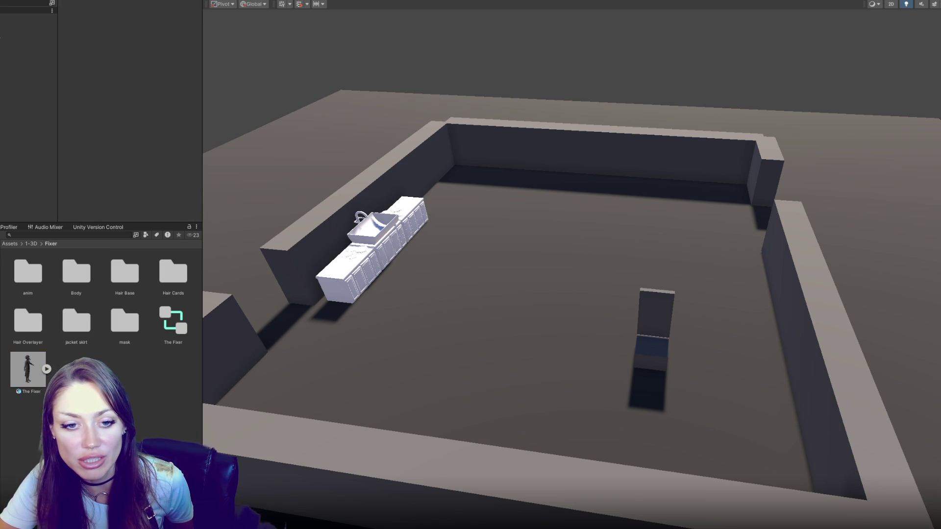